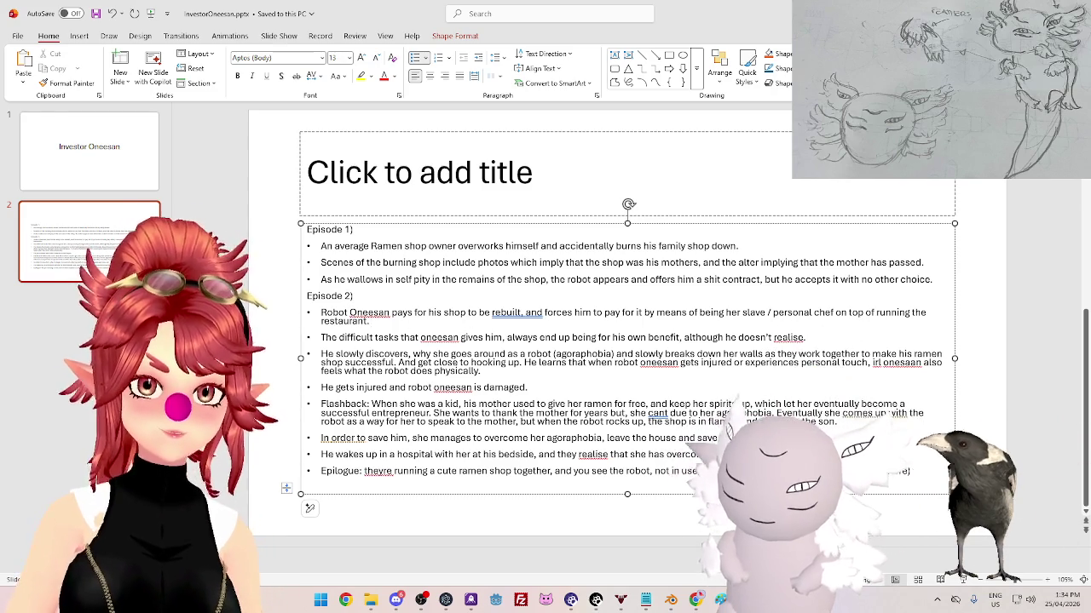
- Add two Episode 2 bullets: him working to the bone, and new customers making him happy to run the shop
{"action": "key", "text": "Return"}
{"action": "type", "text": "Shows a bu"}
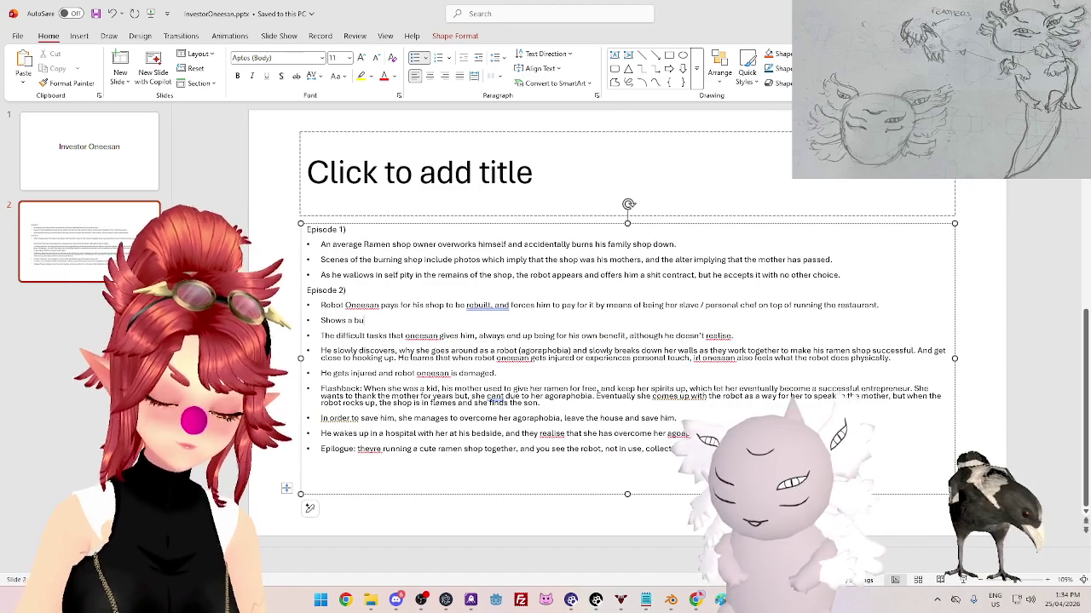
{"action": "type", "text": "nch of di"}
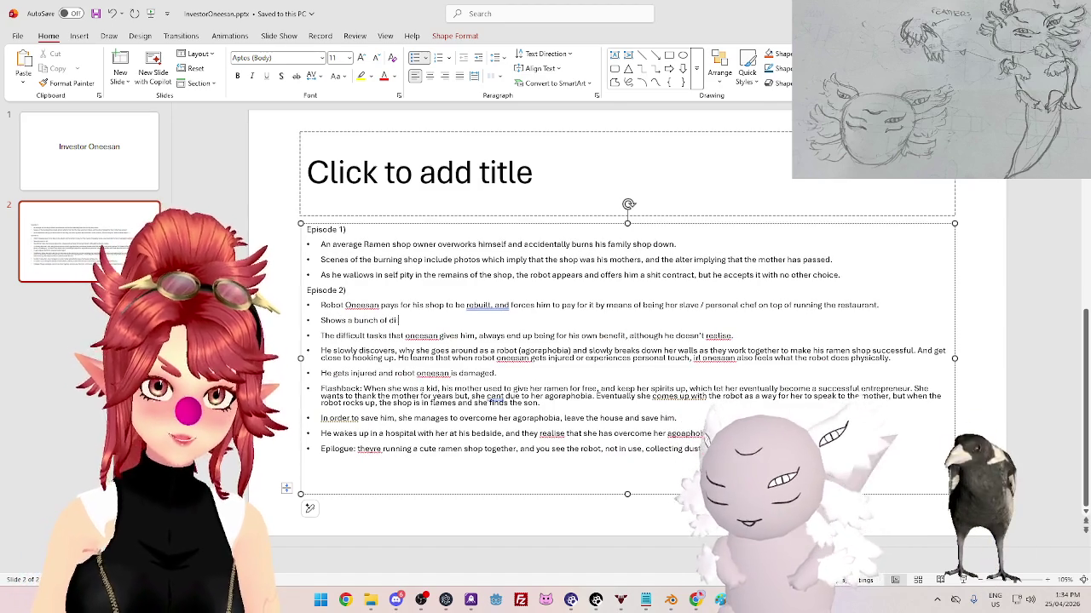
{"action": "type", "text": "f him w"}
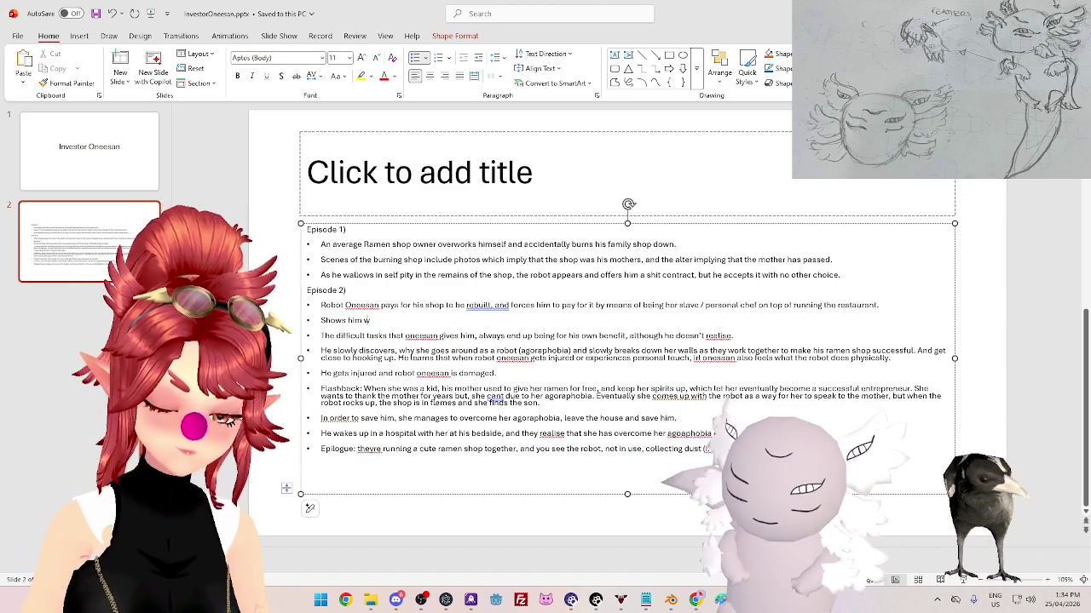
{"action": "type", "text": " to the bone"}
{"action": "key", "text": "Return"}
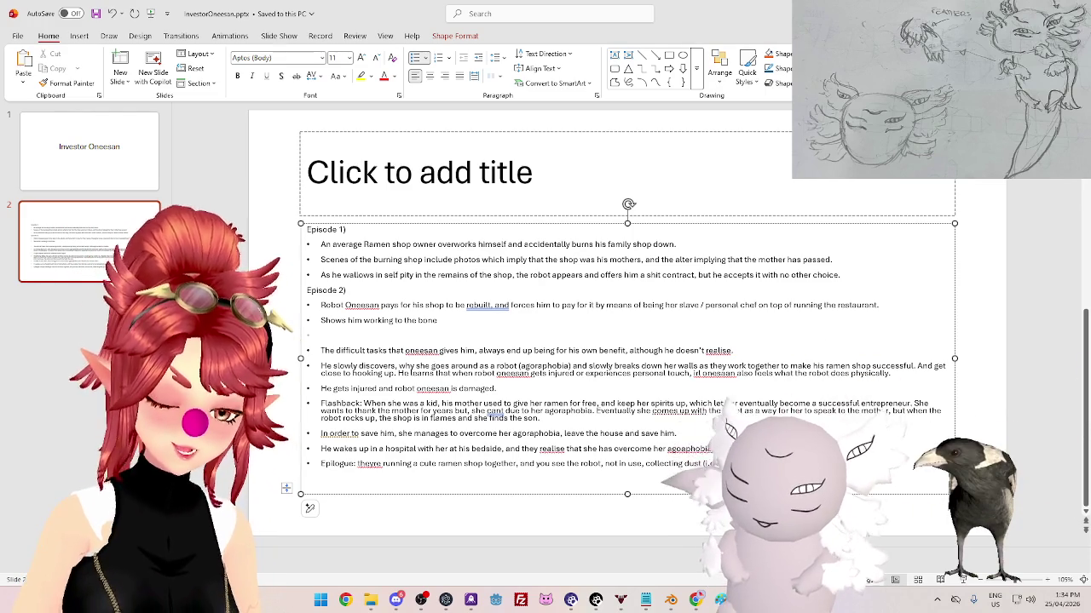
{"action": "type", "text": "New customer"}
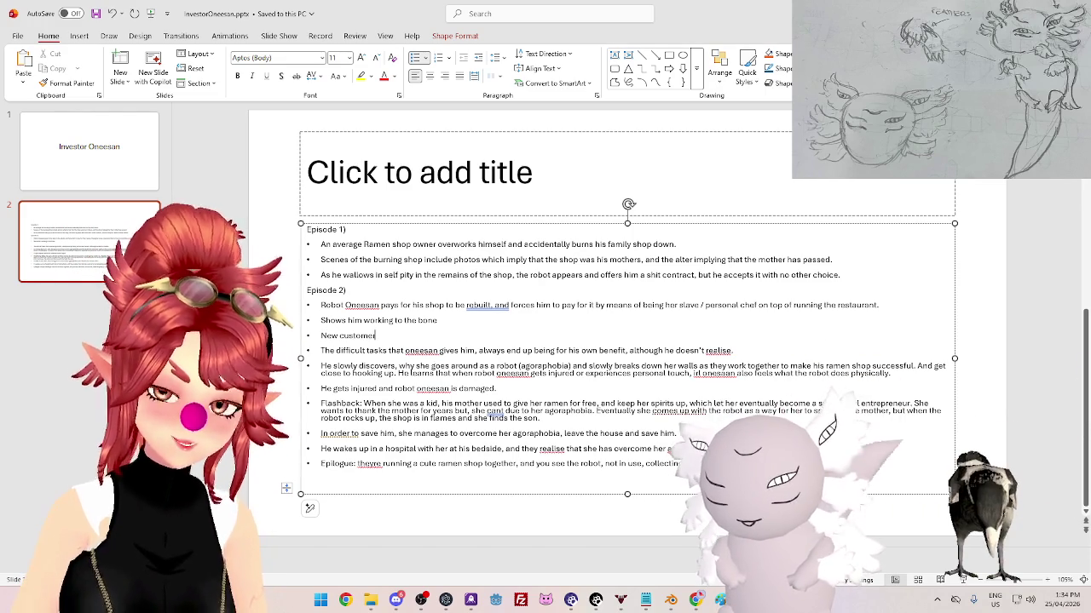
{"action": "type", "text": "s im"}
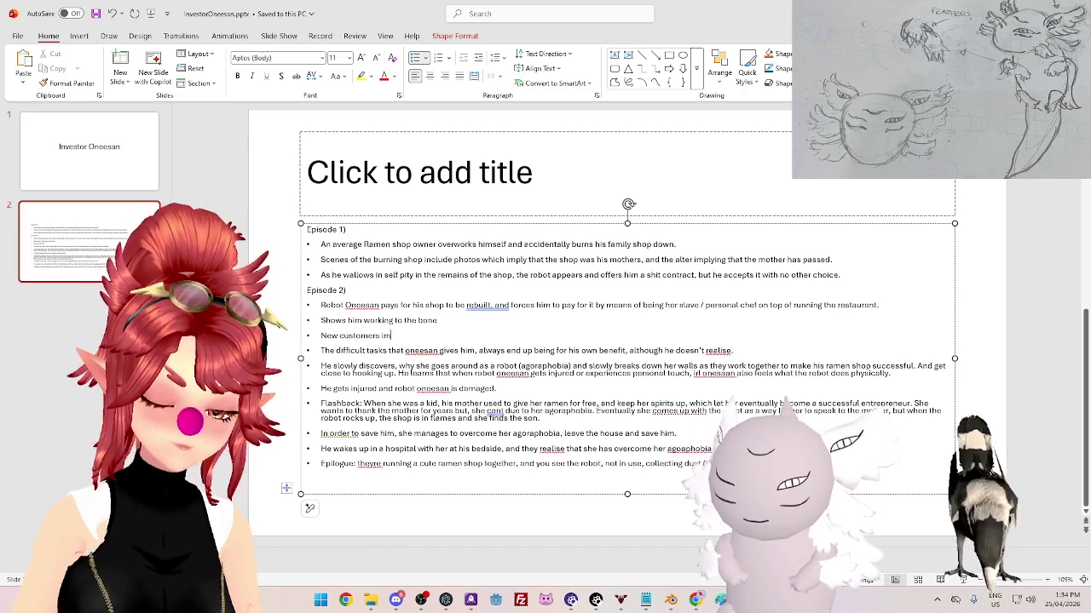
{"action": "key", "text": "BackSpace"}
{"action": "key", "text": "BackSpace"}
{"action": "type", "text": "suggest"}
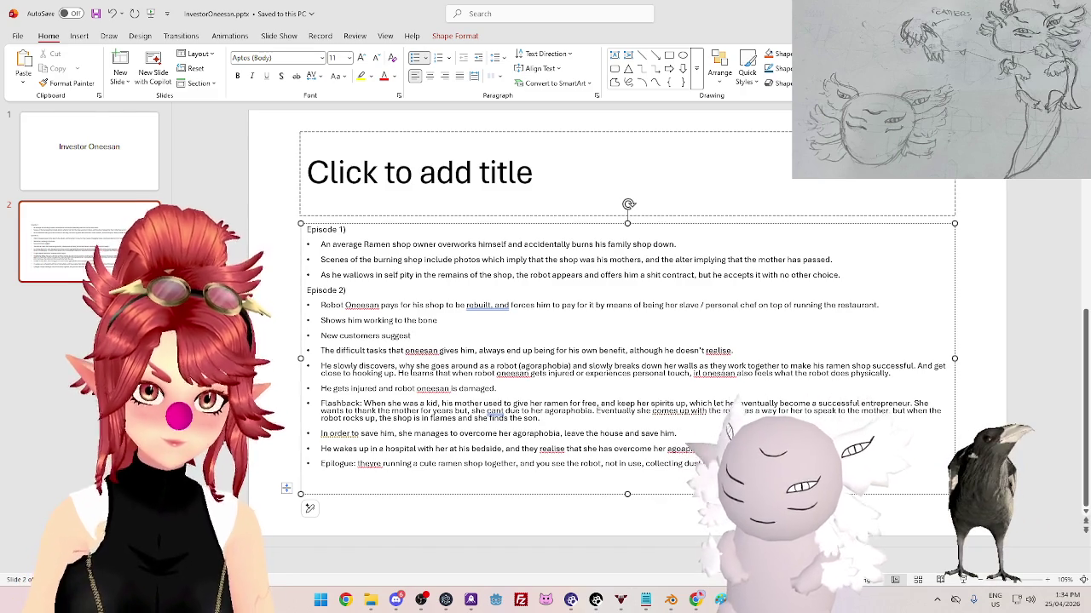
{"action": "type", "text": " delight in the store, sh"}
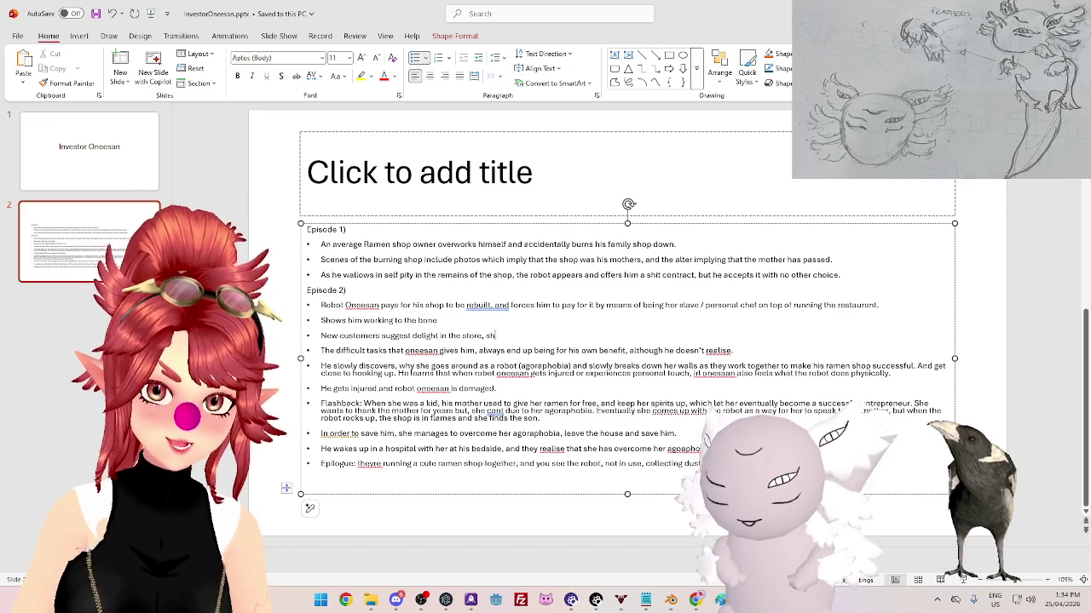
{"action": "key", "text": "BackSpace"}
{"action": "key", "text": "BackSpace"}
{"action": "type", "text": "and he is"}
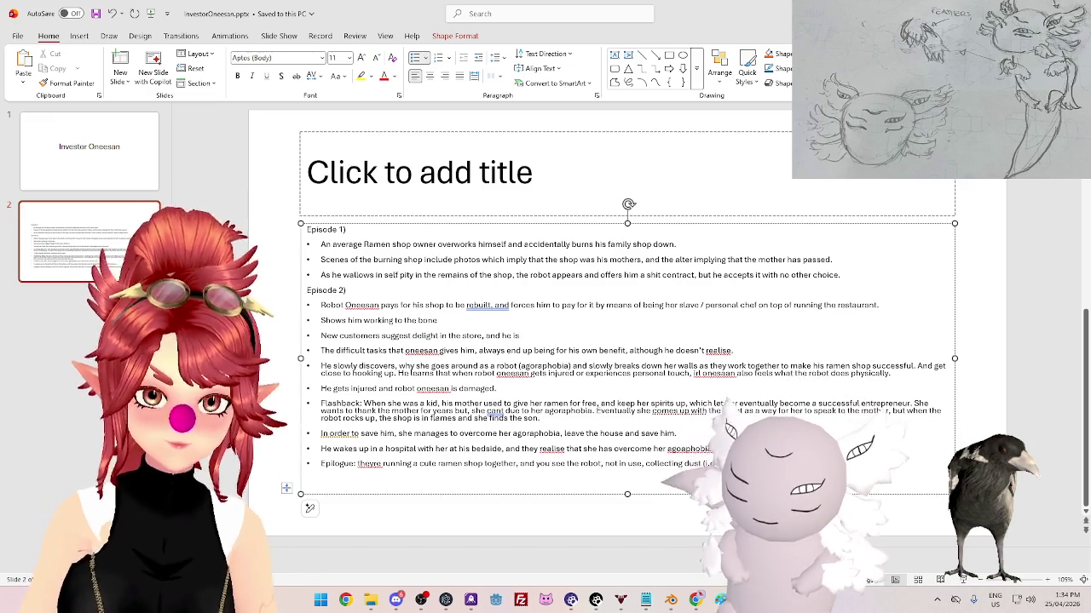
{"action": "key", "text": "BackSpace"}
{"action": "key", "text": "BackSpace"}
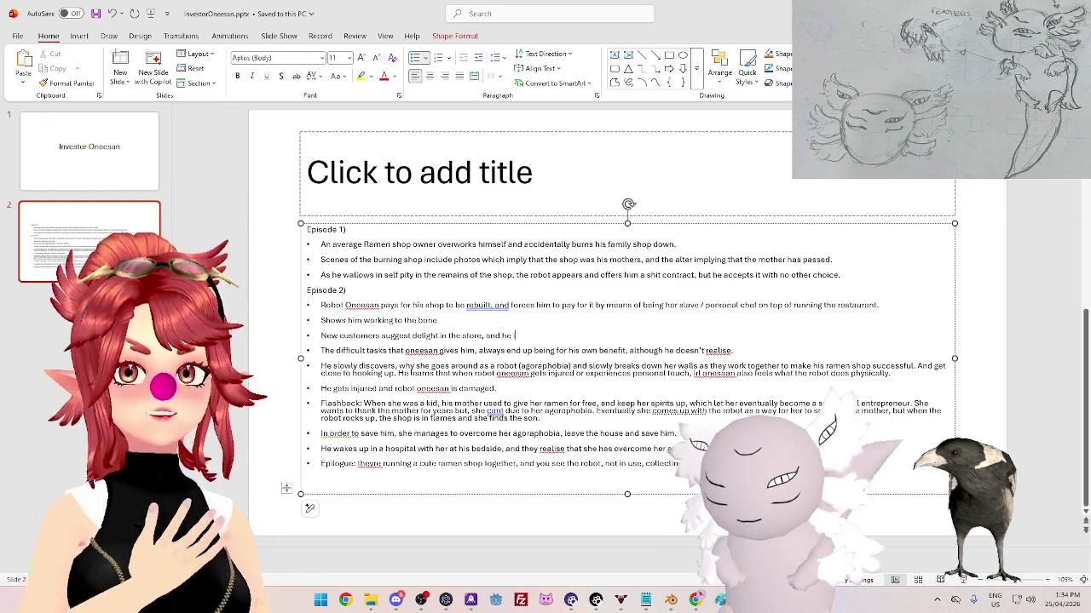
{"action": "key", "text": "BackSpace"}
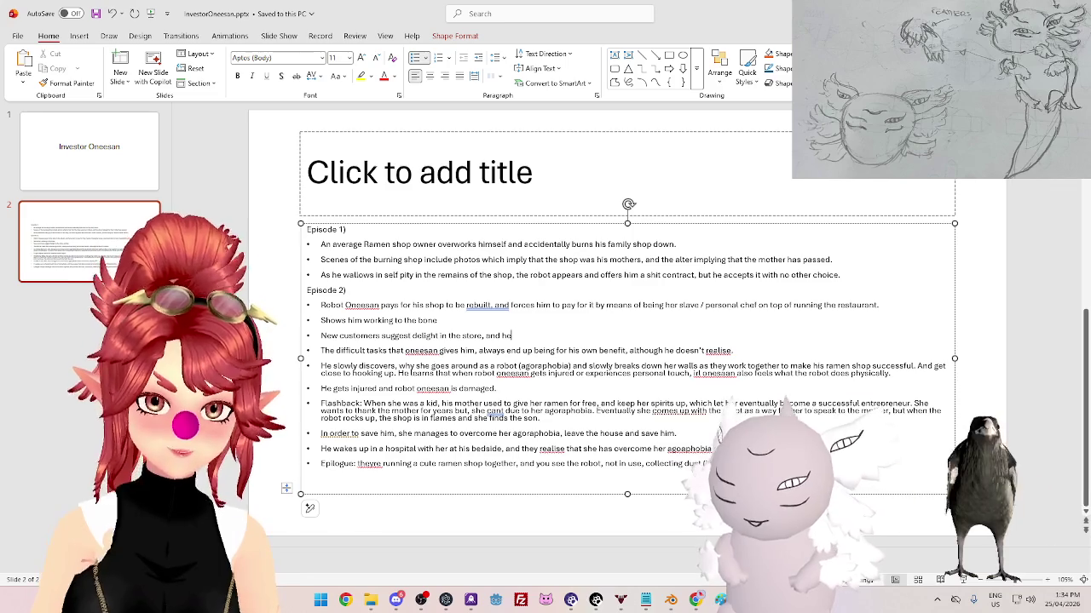
{"action": "type", "text": "s happy to run"}
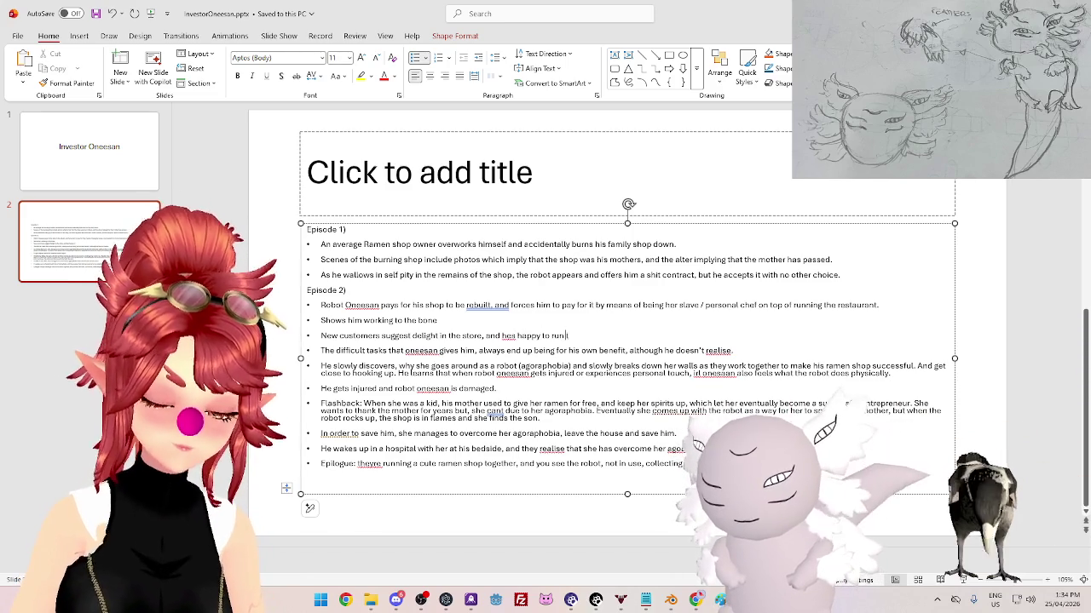
{"action": "type", "text": " the shop"}
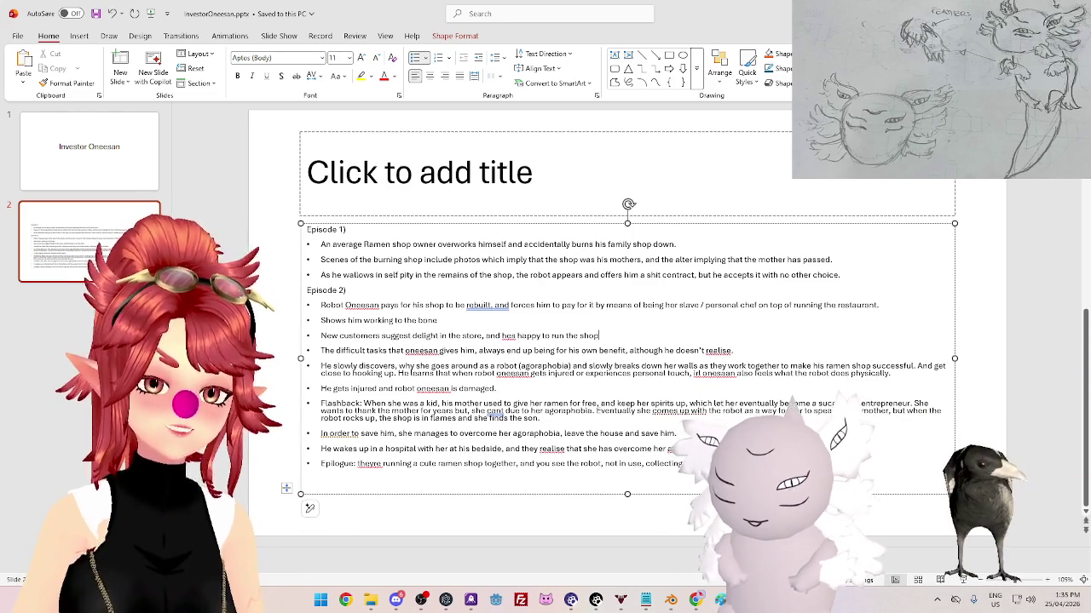
{"action": "type", "text": "."}
{"action": "key", "text": "Return"}
{"action": "key", "text": "BackSpace"}
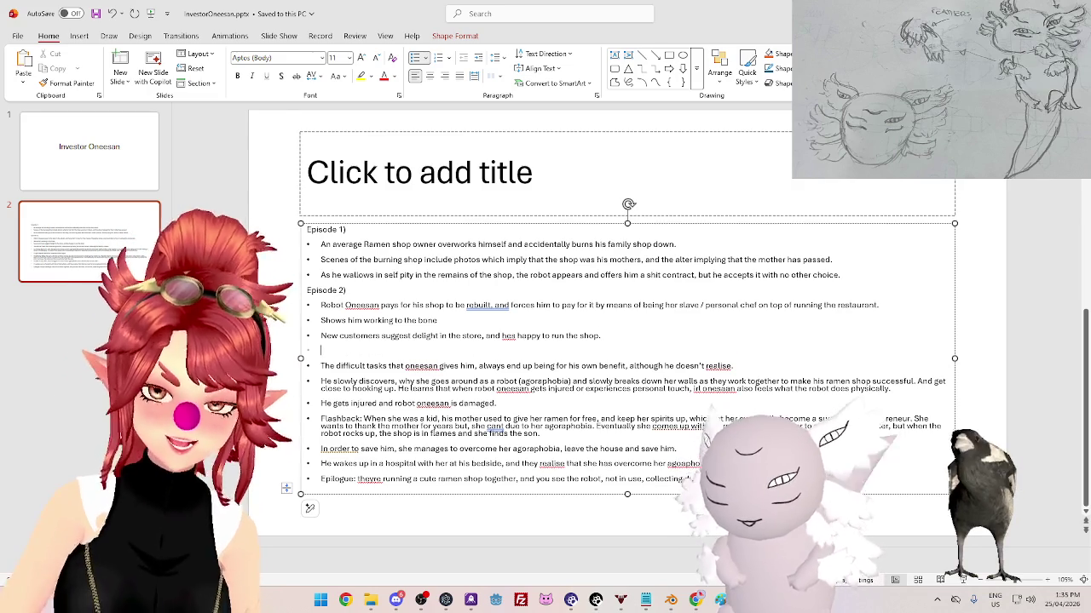
- Correct the bullet to 'he's now happy' and add an 'Episode 3)' heading on the blank line
{"action": "left_click", "coordinate": [503, 336]}
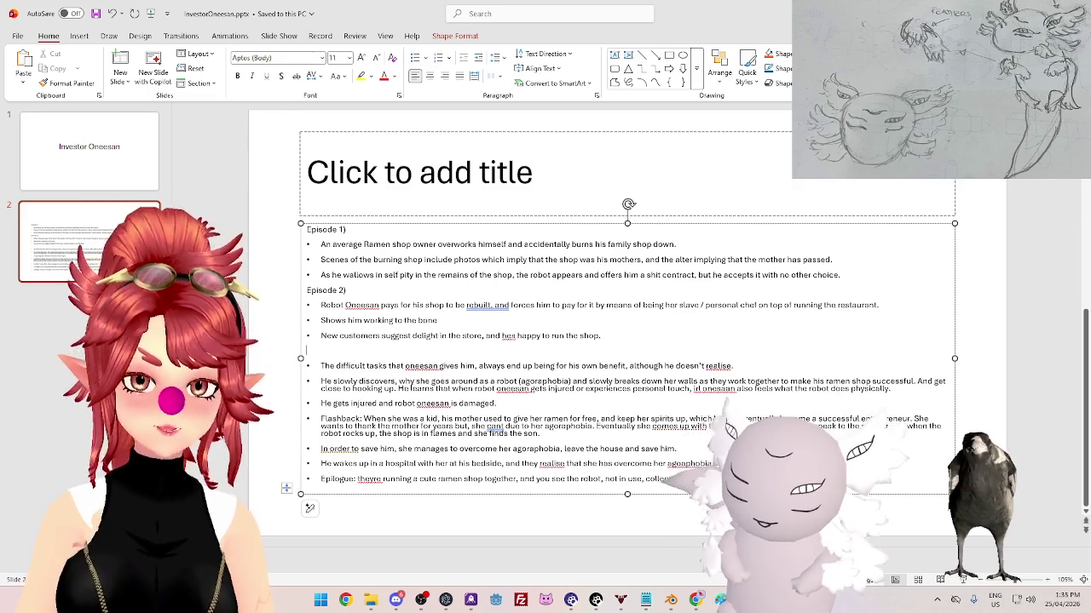
{"action": "type", "text": "'"}
{"action": "left_click", "coordinate": [308, 350]}
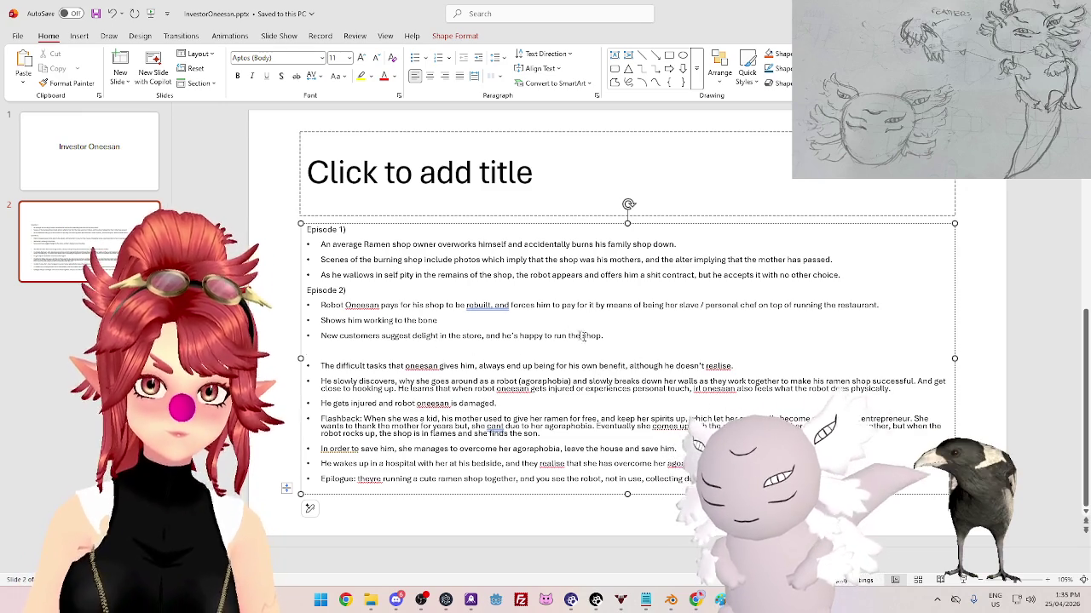
{"action": "left_click", "coordinate": [521, 336]}
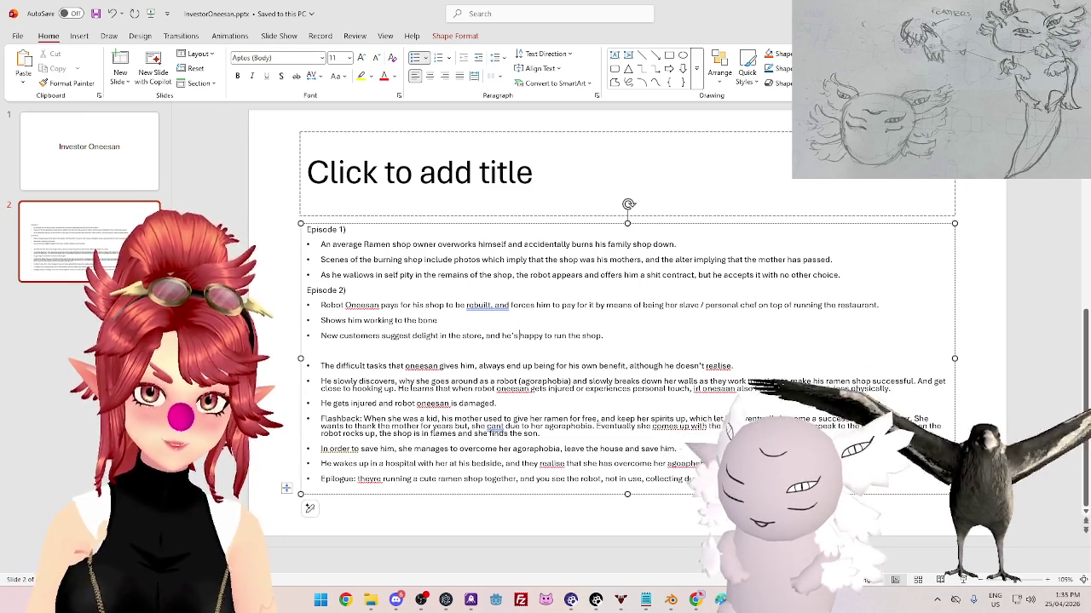
{"action": "type", "text": "now "}
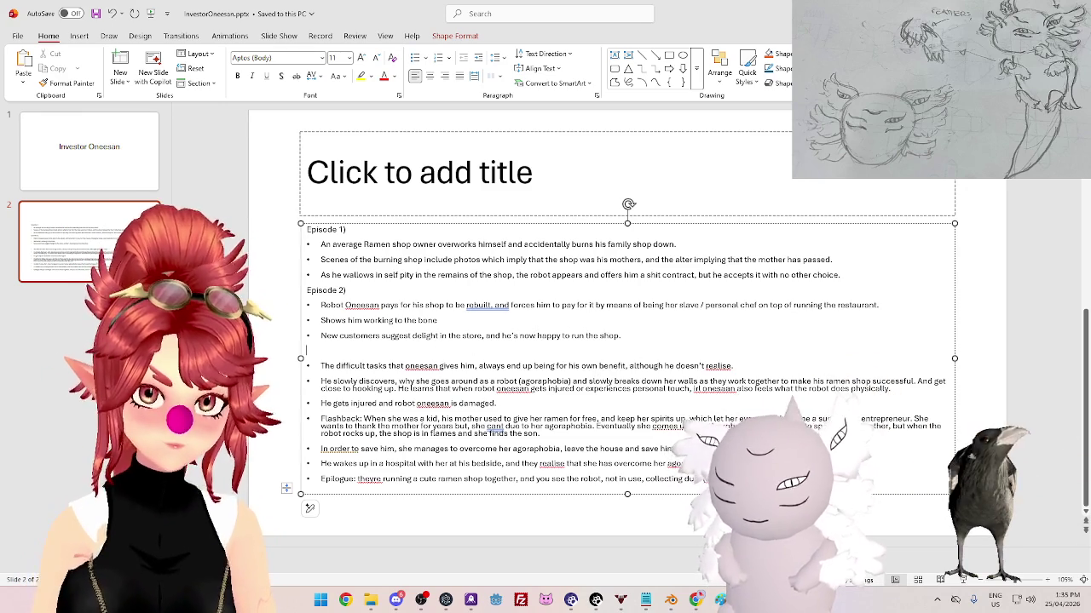
{"action": "type", "text": "Episode"}
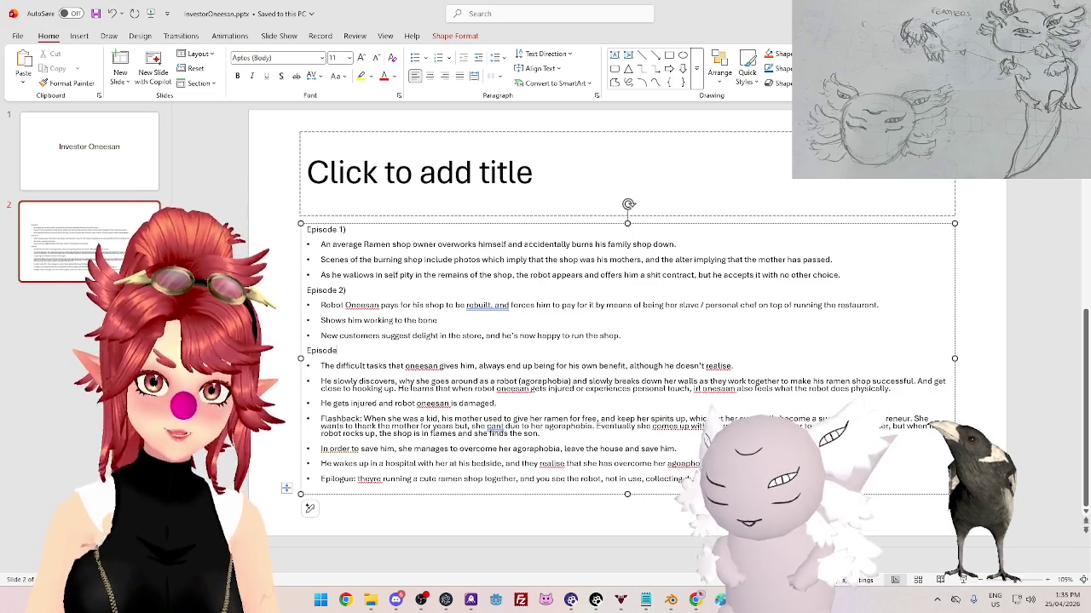
{"action": "type", "text": " 3)"}
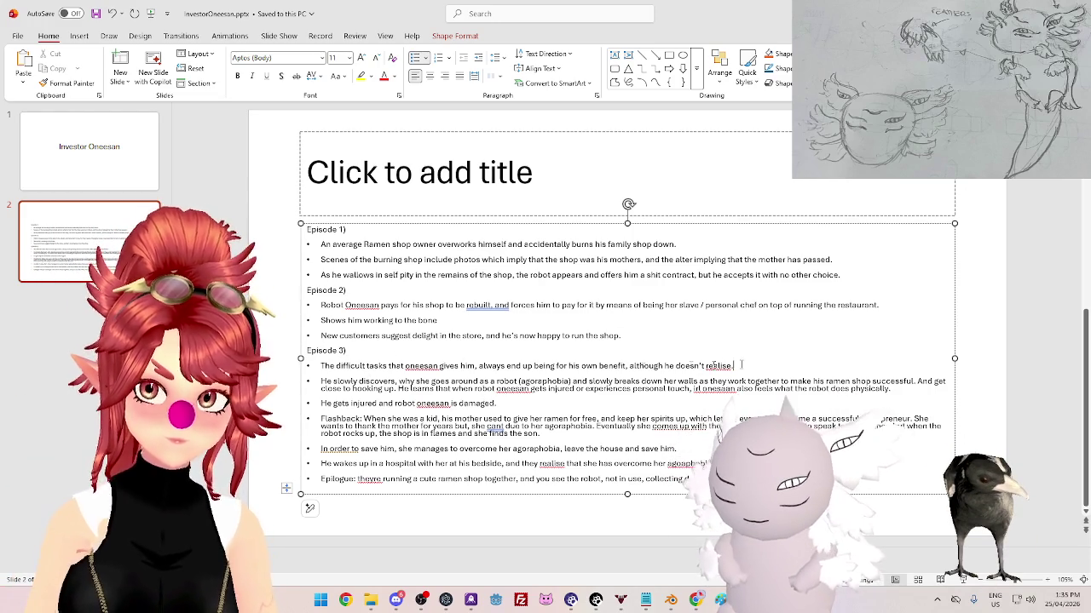
- Cut the 'difficult tasks' bullet out of the Episode 2 list
{"action": "left_click_drag", "start_coordinate": [752, 365], "coordinate": [319, 366]}
{"action": "key", "text": "ctrl+c"}
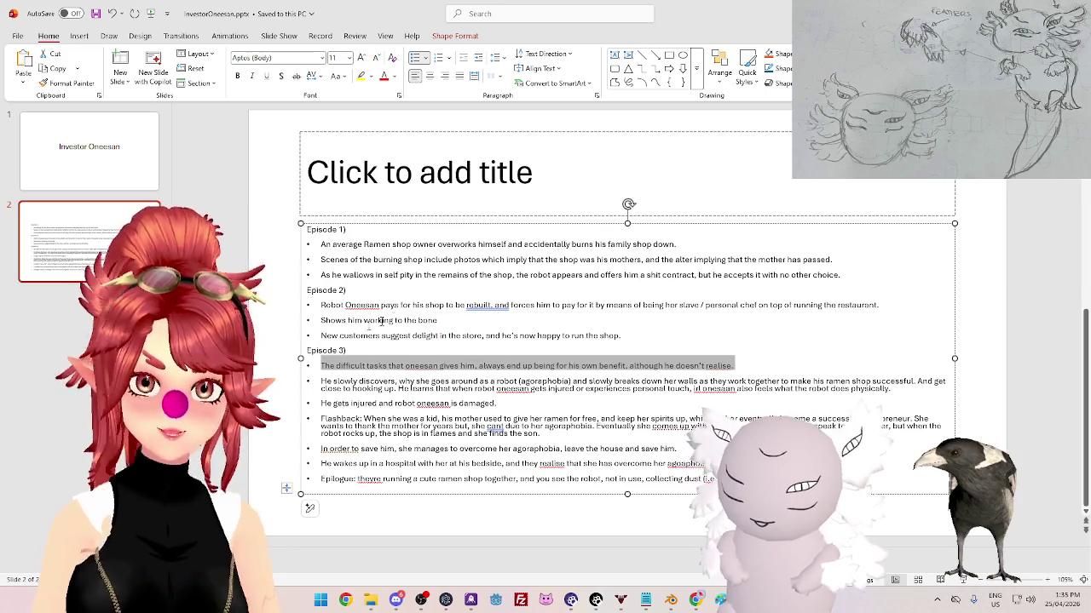
{"action": "key", "text": "BackSpace"}
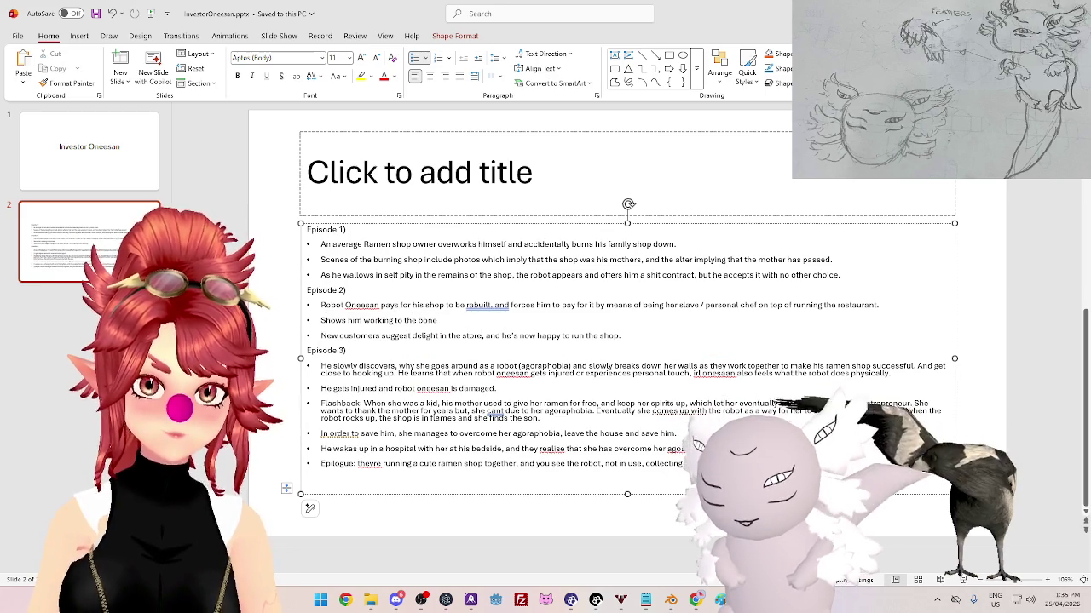
{"action": "left_click", "coordinate": [482, 336]}
- Paste the difficult-tasks sentence after 'store' and open a new line after the damaged bullet
{"action": "key", "text": "ctrl+v"}
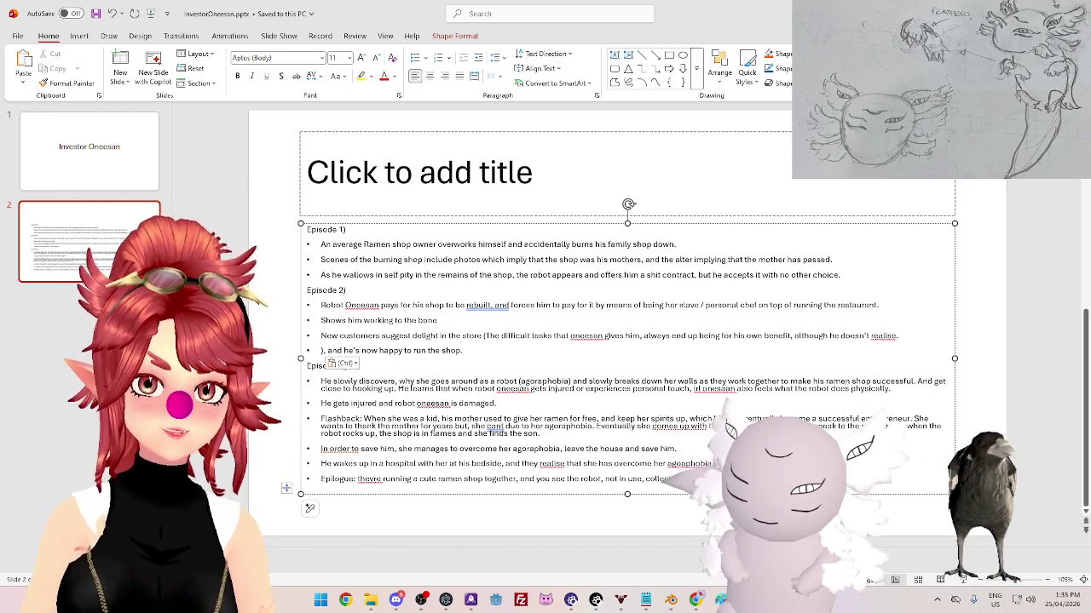
{"action": "left_click", "coordinate": [409, 382]}
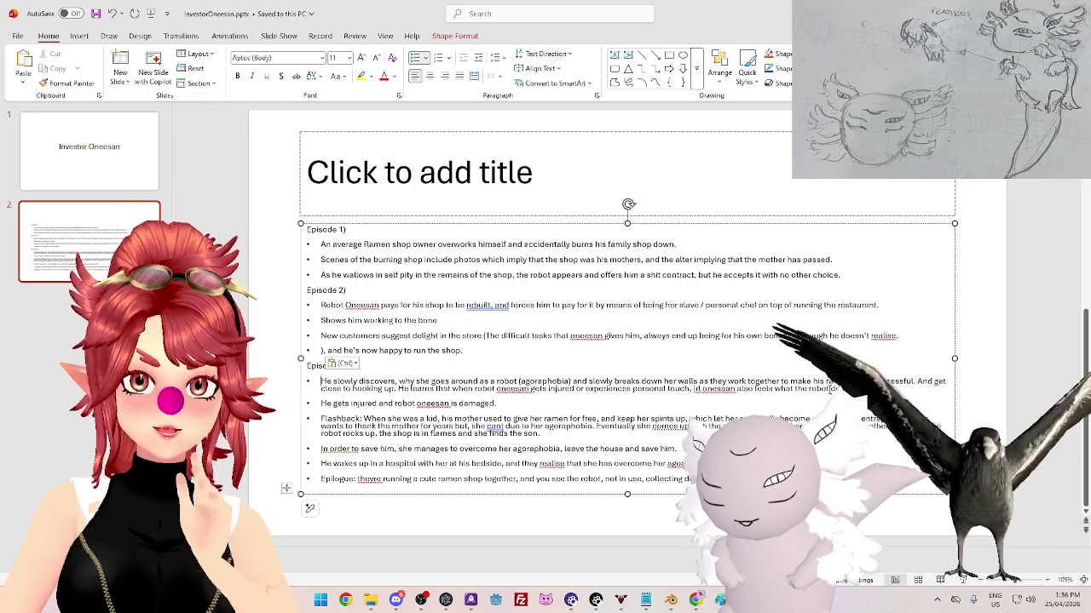
{"action": "left_click", "coordinate": [321, 382]}
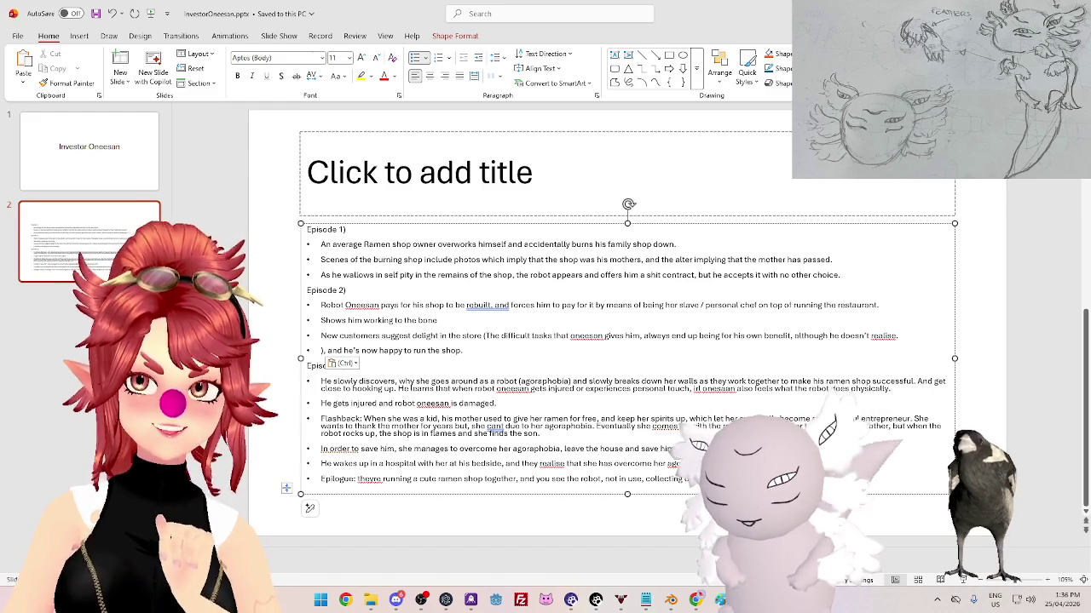
{"action": "left_click", "coordinate": [496, 403]}
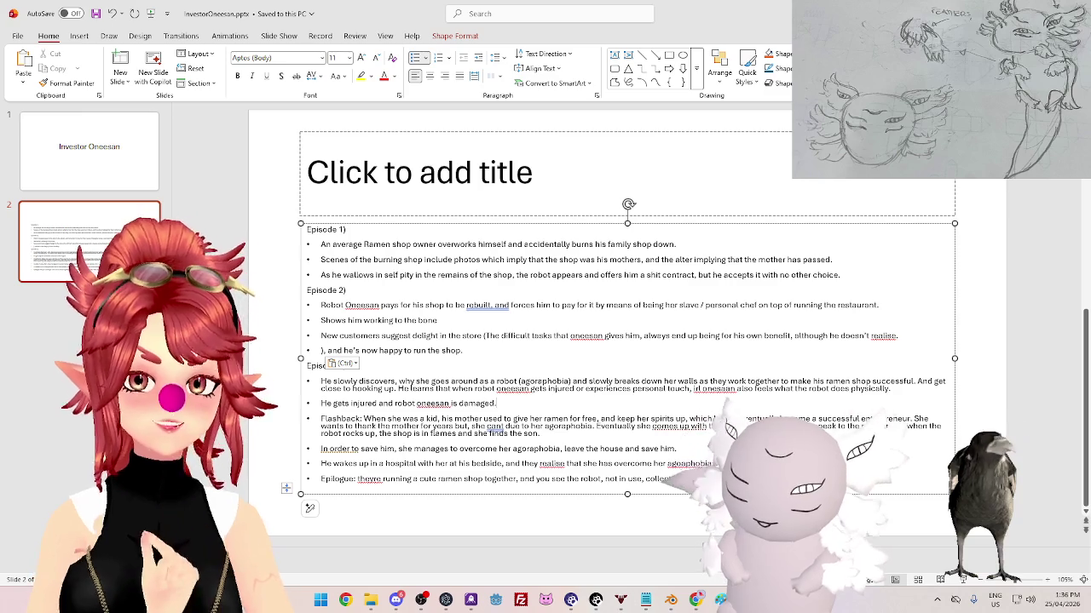
{"action": "key", "text": "Return"}
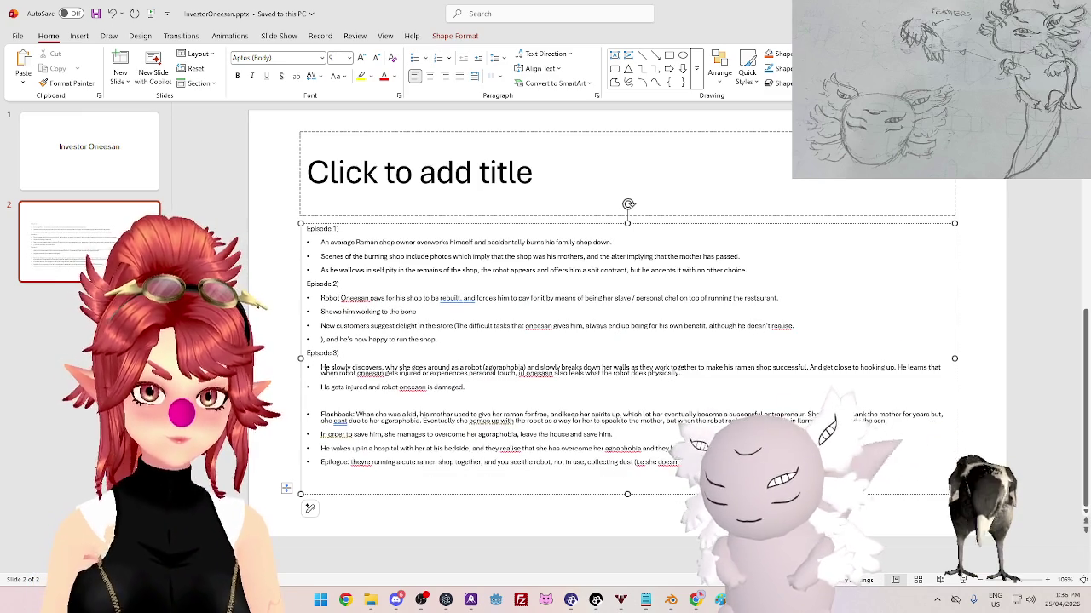
- Add the 'Episode 4)' heading, review its bullets, then return to veadotube mini
{"action": "type", "text": "Episode 4"}
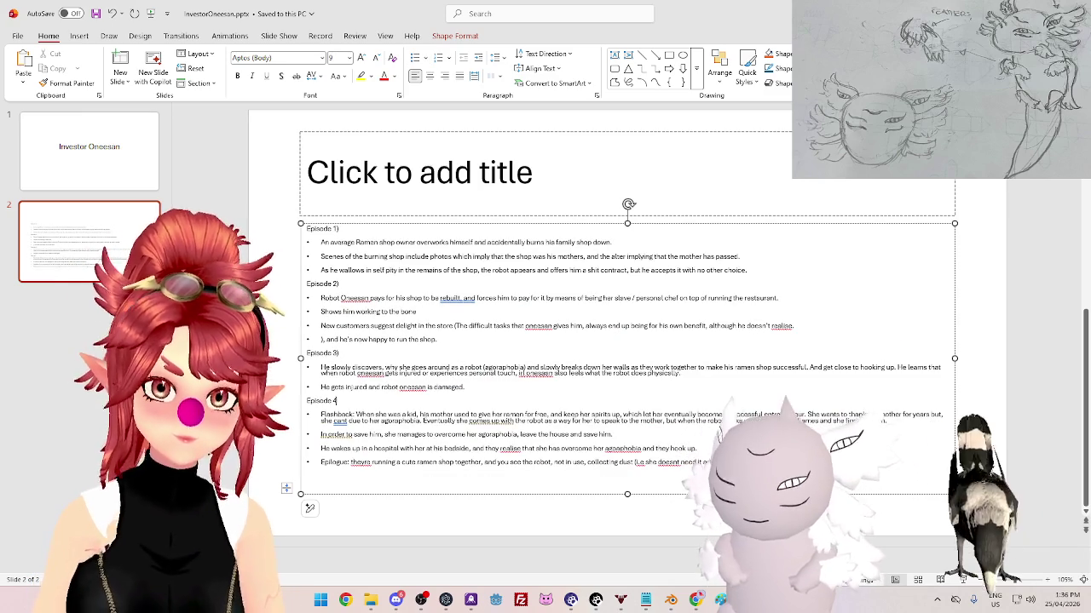
{"action": "type", "text": ")"}
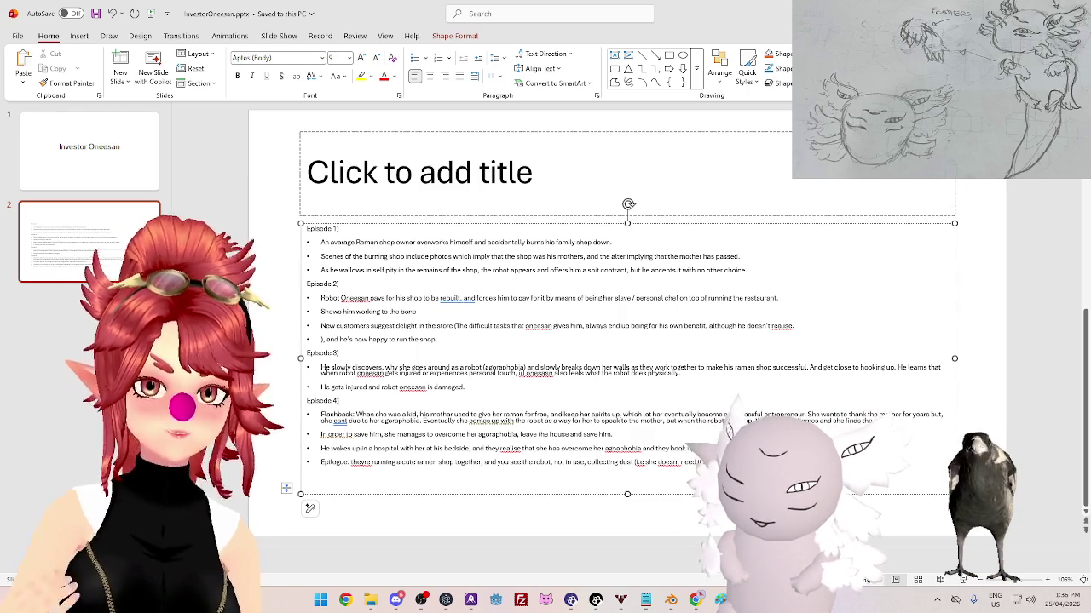
{"action": "key", "text": "shift+Home"}
{"action": "key", "text": "shift+Up"}
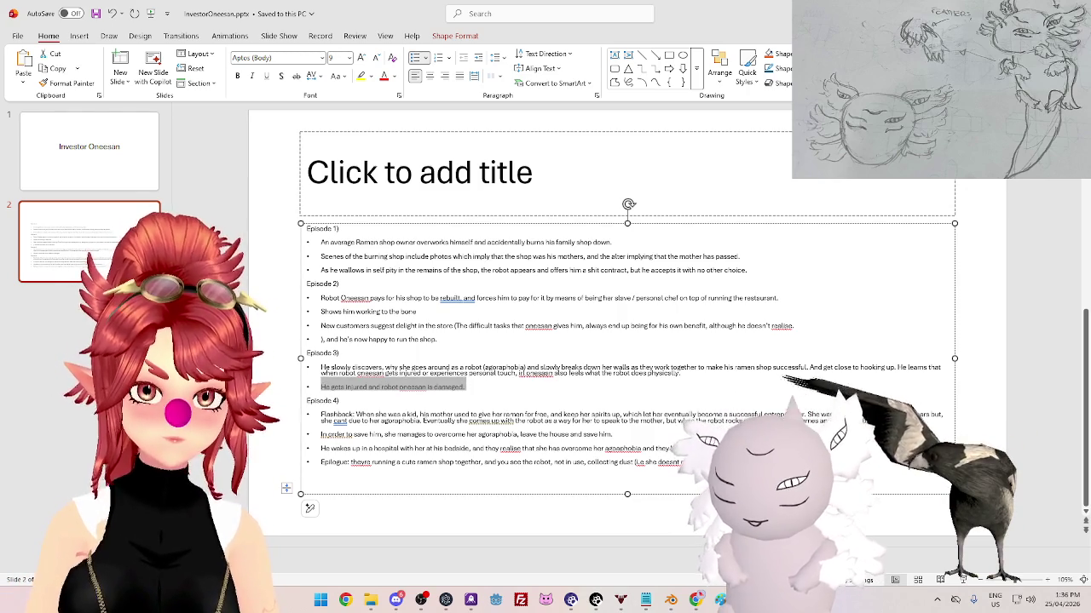
{"action": "left_click", "coordinate": [341, 417]}
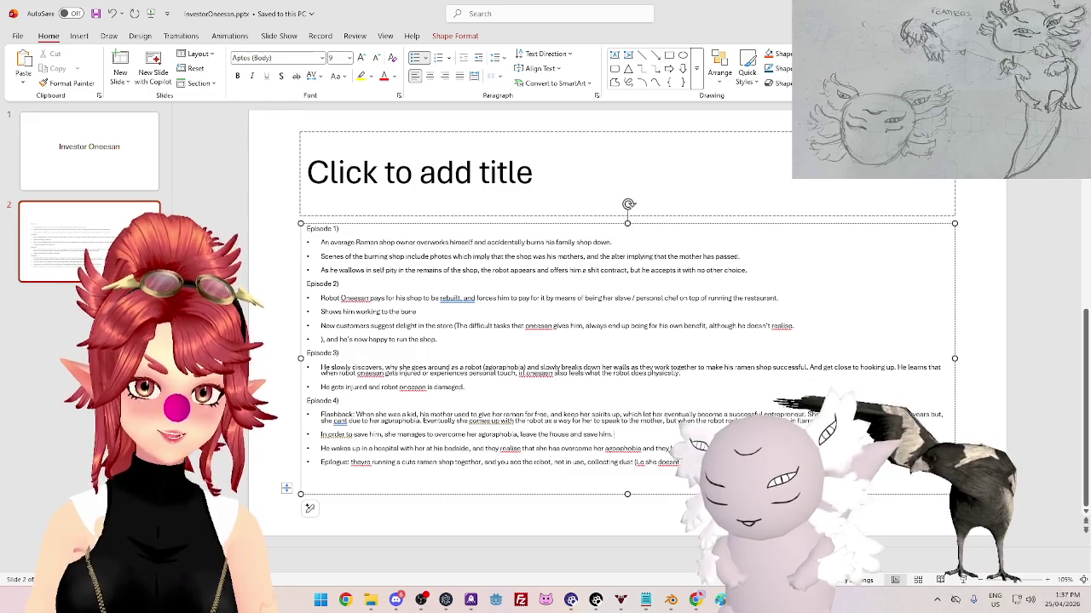
{"action": "left_click_drag", "start_coordinate": [320, 448], "coordinate": [416, 448]}
{"action": "left_click", "coordinate": [450, 447]}
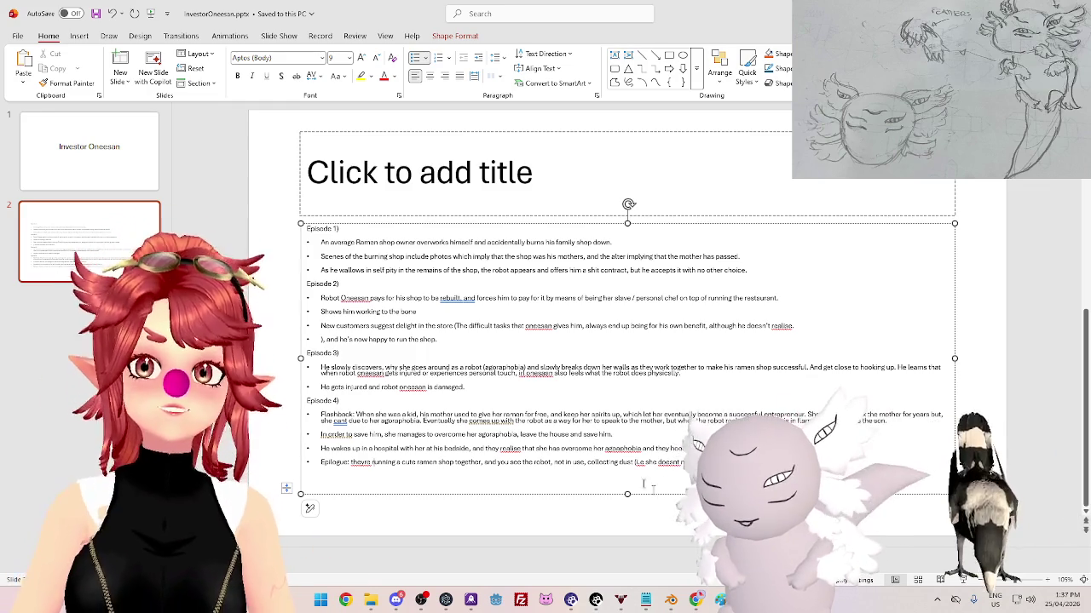
{"action": "left_click", "coordinate": [621, 600]}
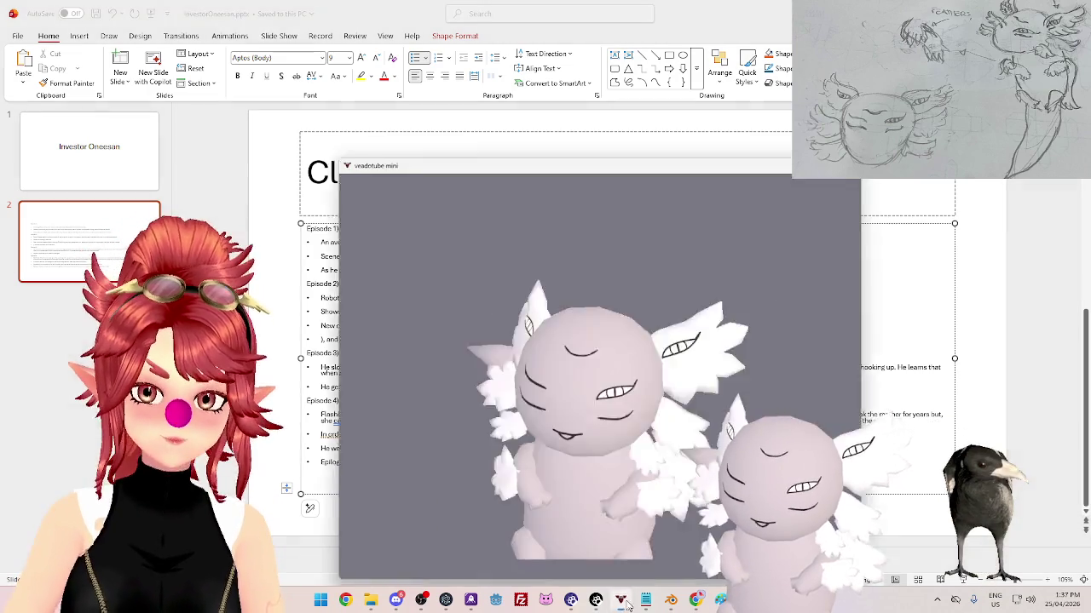
- Show the Project_28.0_PNGtubers folder in File Explorer, move it left, and return to veadotube mini
{"action": "key", "text": "alt+Tab"}
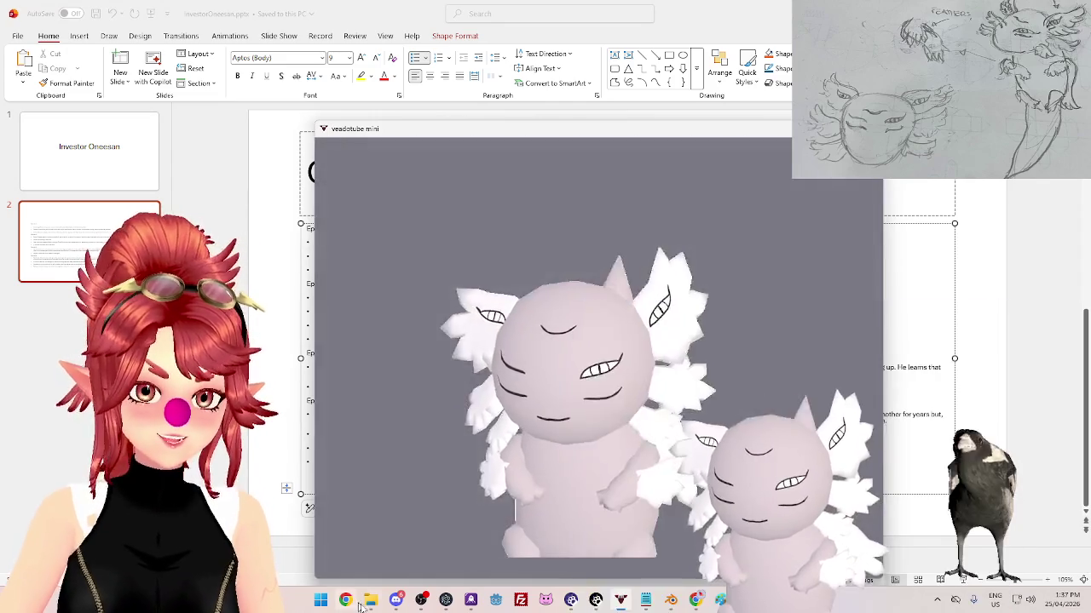
{"action": "left_click", "coordinate": [569, 91]}
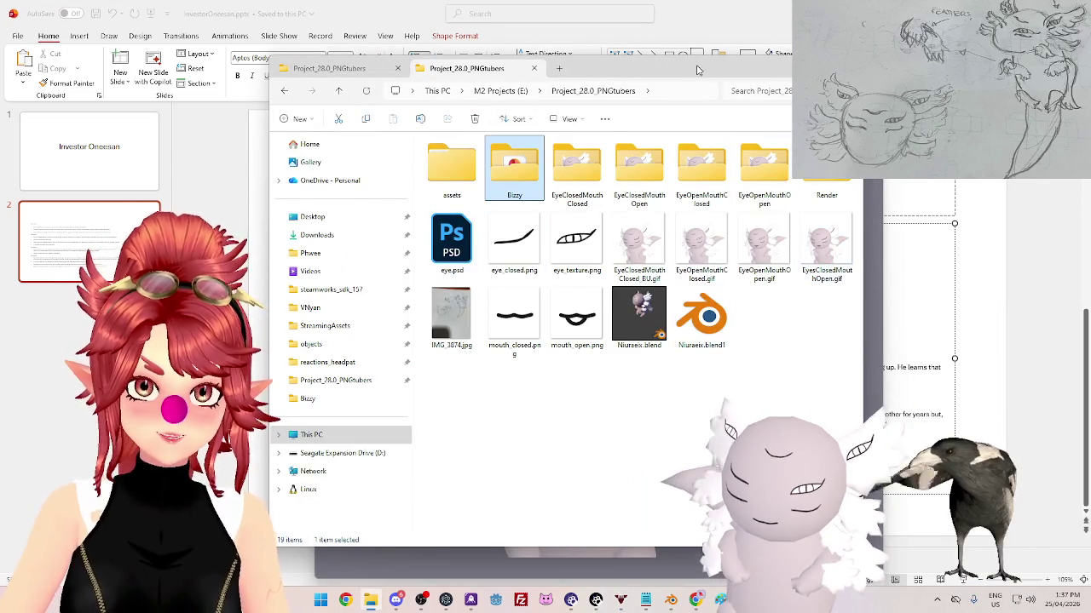
{"action": "left_click_drag", "start_coordinate": [692, 76], "coordinate": [528, 65]}
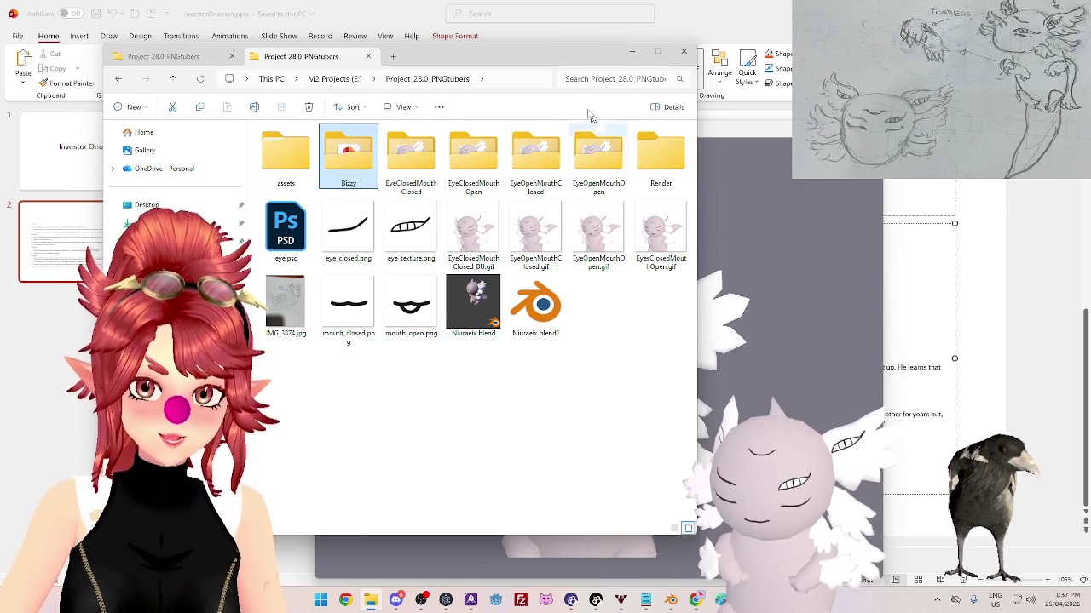
{"action": "mouse_move", "coordinate": [555, 61]}
{"action": "left_mouse_down"}
{"action": "mouse_move", "coordinate": [269, 81]}
{"action": "mouse_move", "coordinate": [503, 76]}
{"action": "left_mouse_up"}
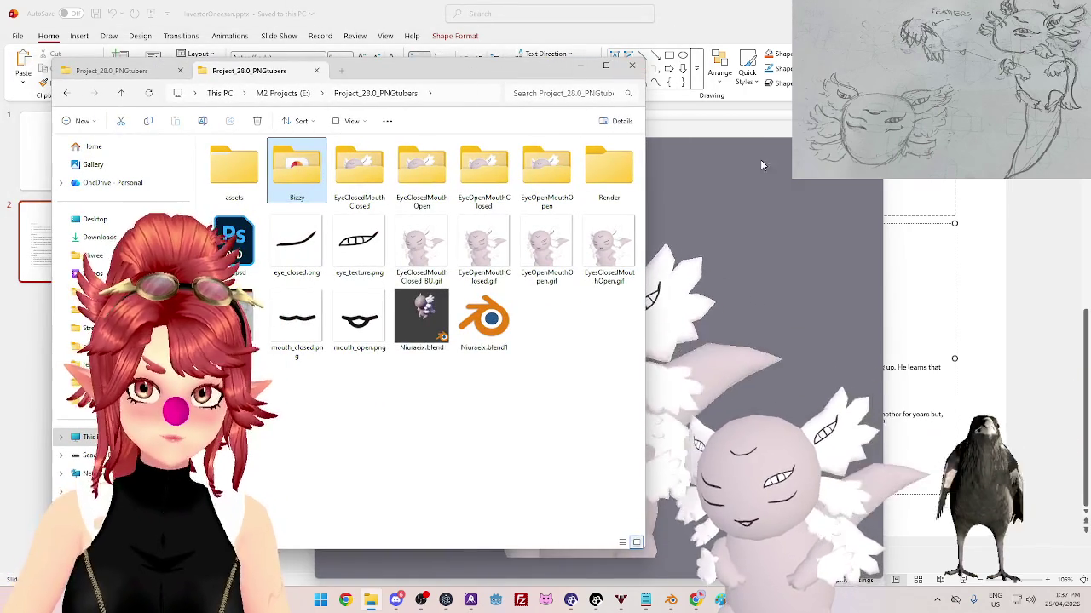
{"action": "left_click", "coordinate": [795, 196]}
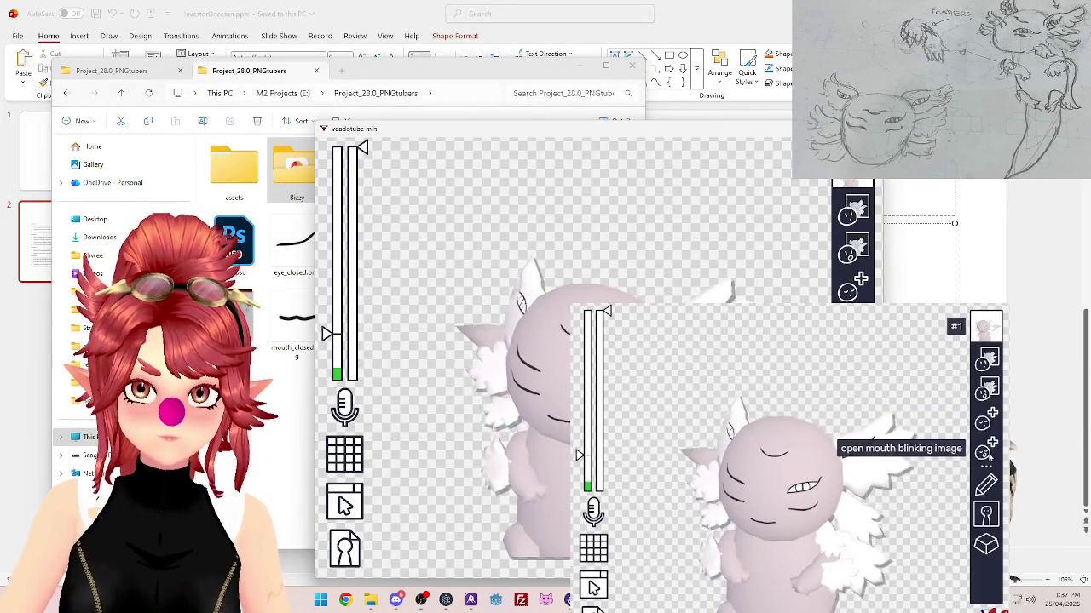
- Load project GIFs into two avatar state slots, including EyeClosedMouthClosed_BU.gif
{"action": "left_click", "coordinate": [984, 452]}
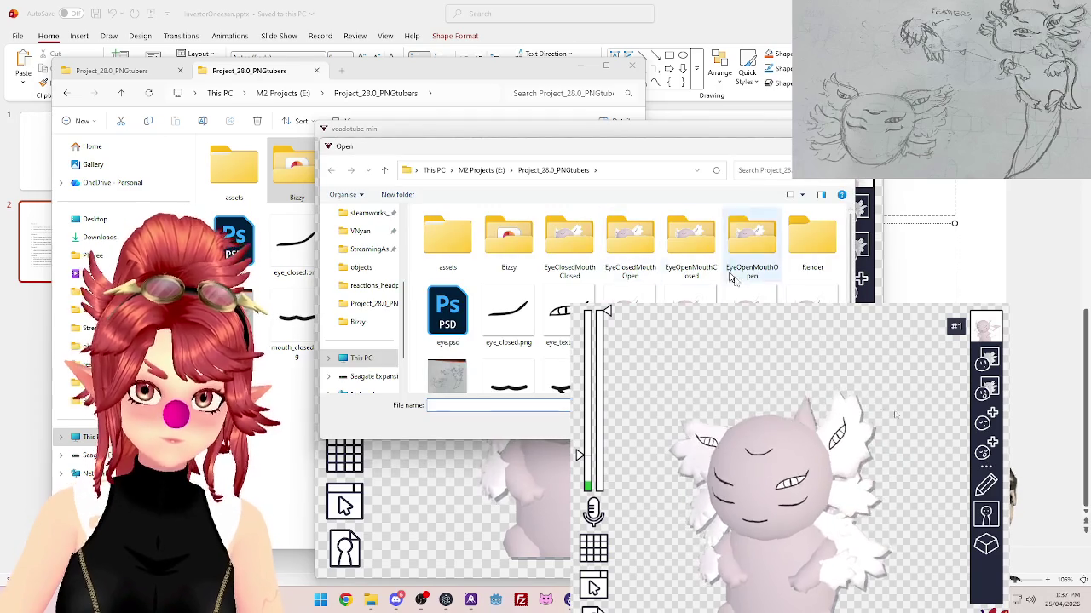
{"action": "double_click", "coordinate": [629, 243]}
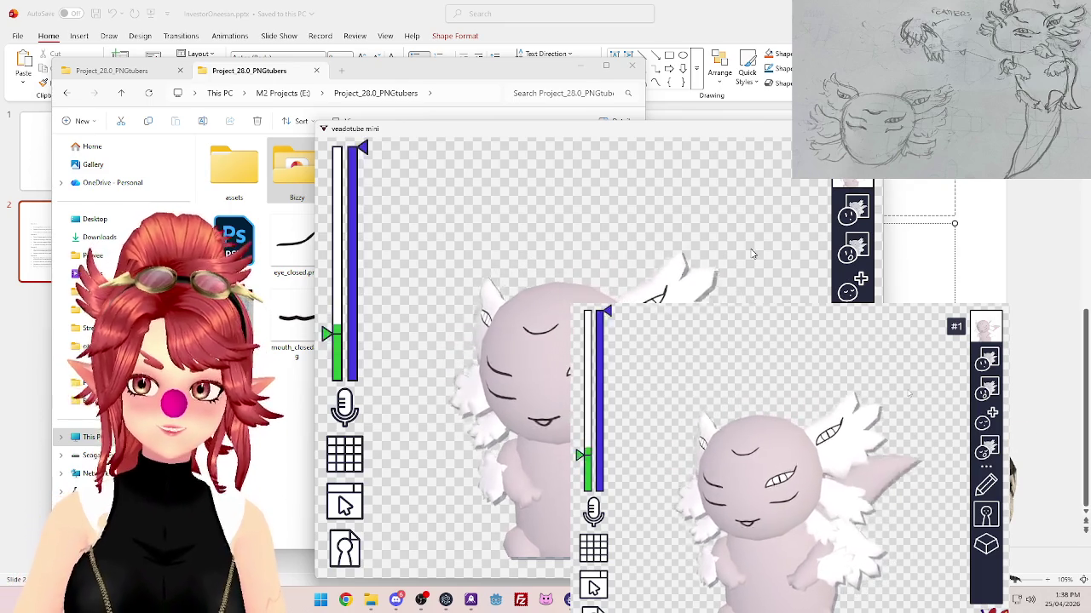
{"action": "left_click", "coordinate": [838, 293]}
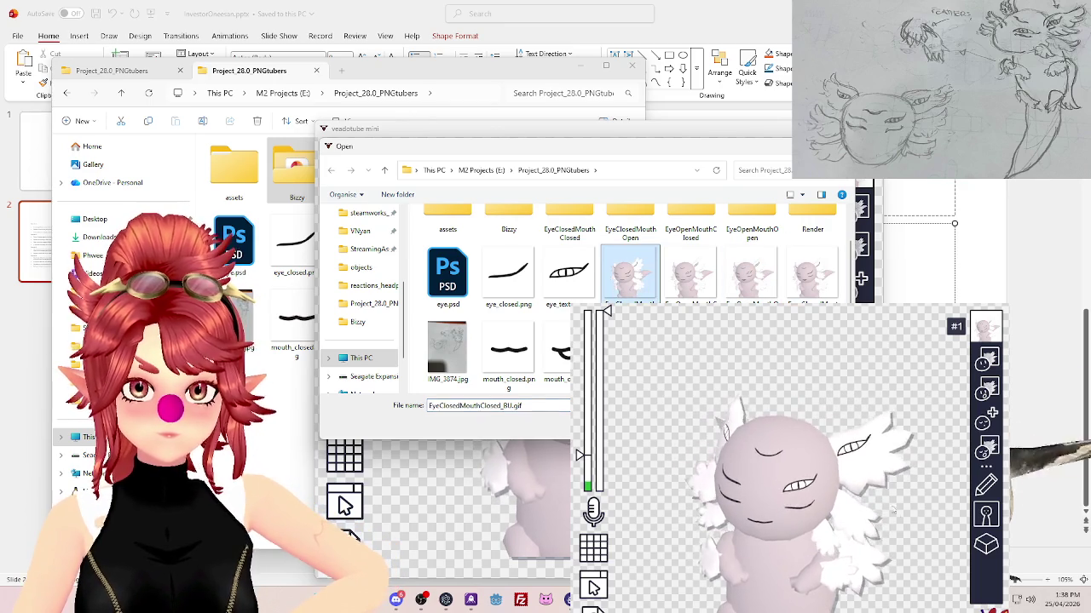
{"action": "key", "text": "Return"}
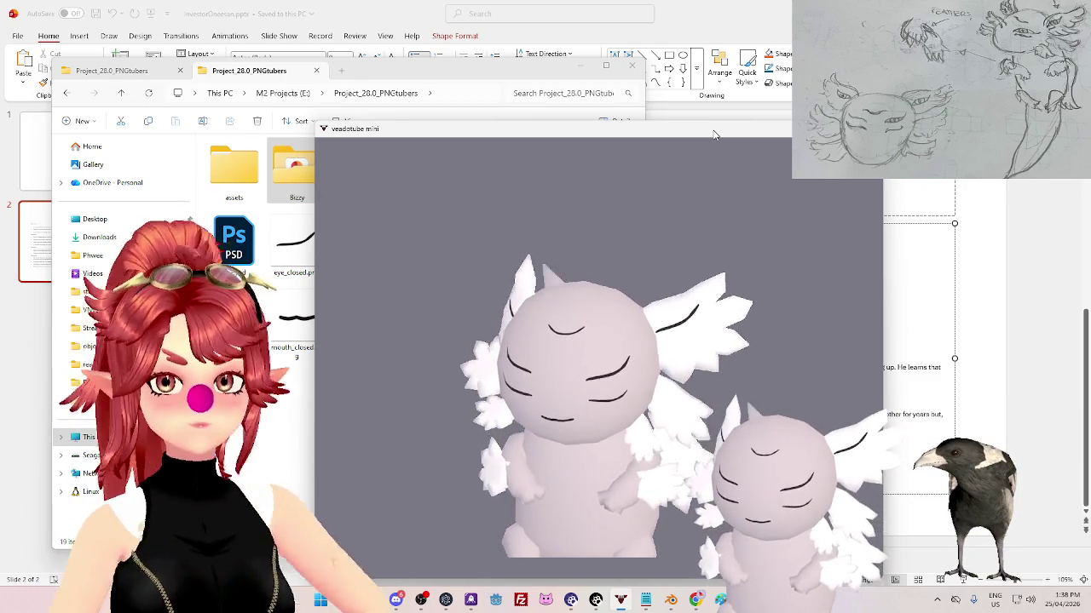
{"action": "mouse_move", "coordinate": [987, 448]}
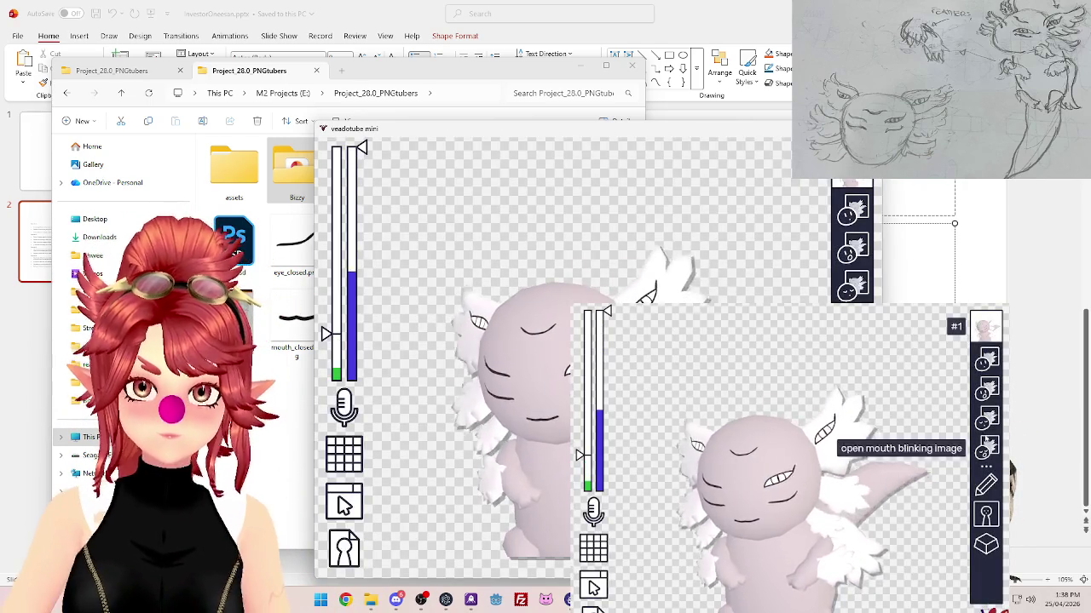
{"action": "right_click", "coordinate": [985, 417]}
- Remove the avatar's closed-mouth and open-mouth blinking images, then bring the project folder forward
{"action": "left_click", "coordinate": [916, 434]}
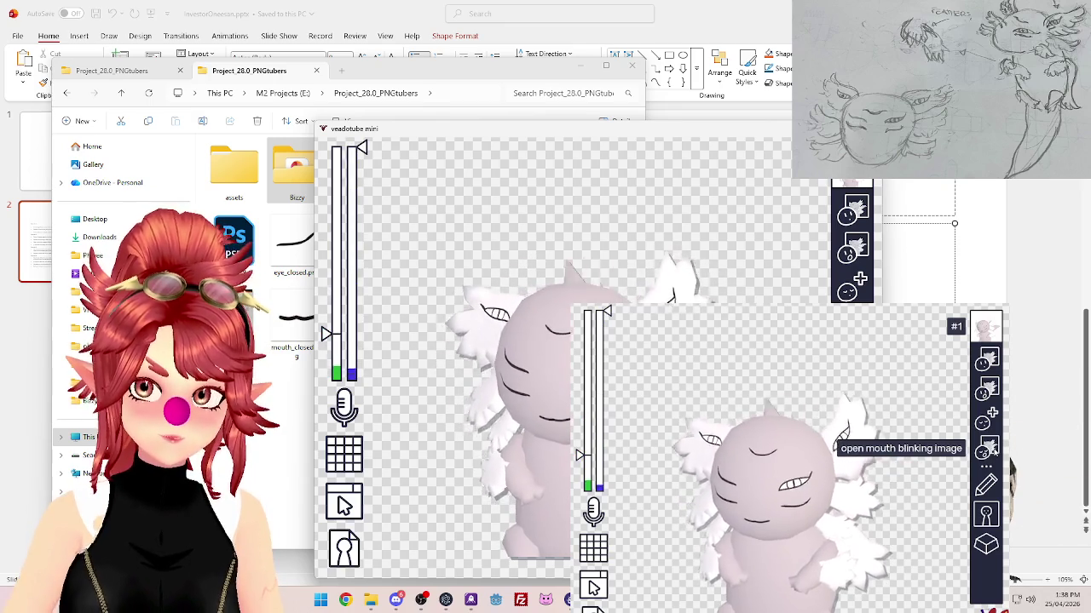
{"action": "left_click", "coordinate": [991, 450]}
{"action": "left_click", "coordinate": [924, 466]}
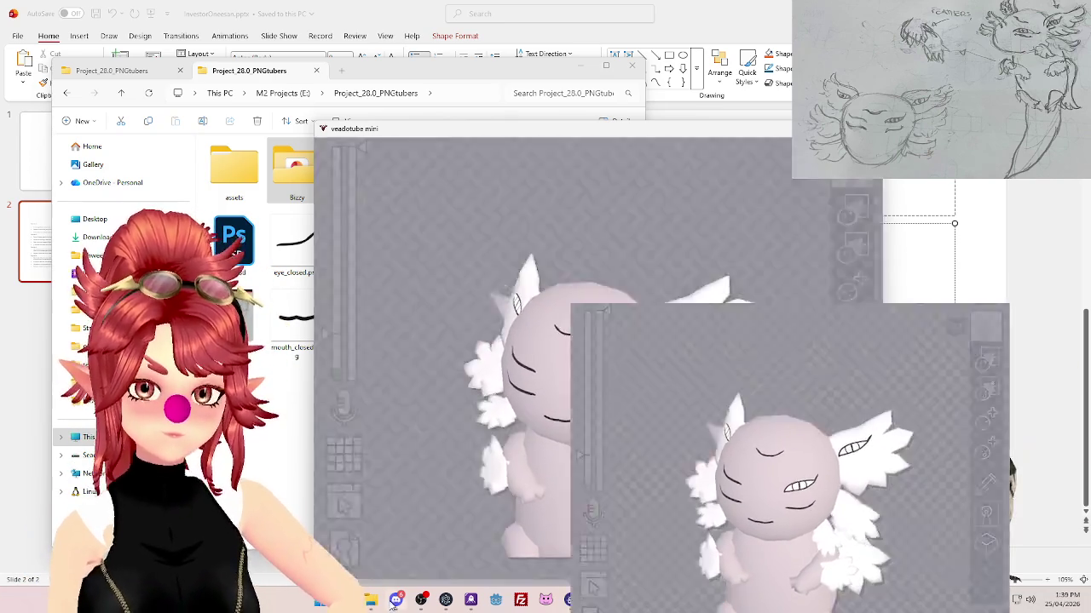
{"action": "left_click", "coordinate": [547, 72]}
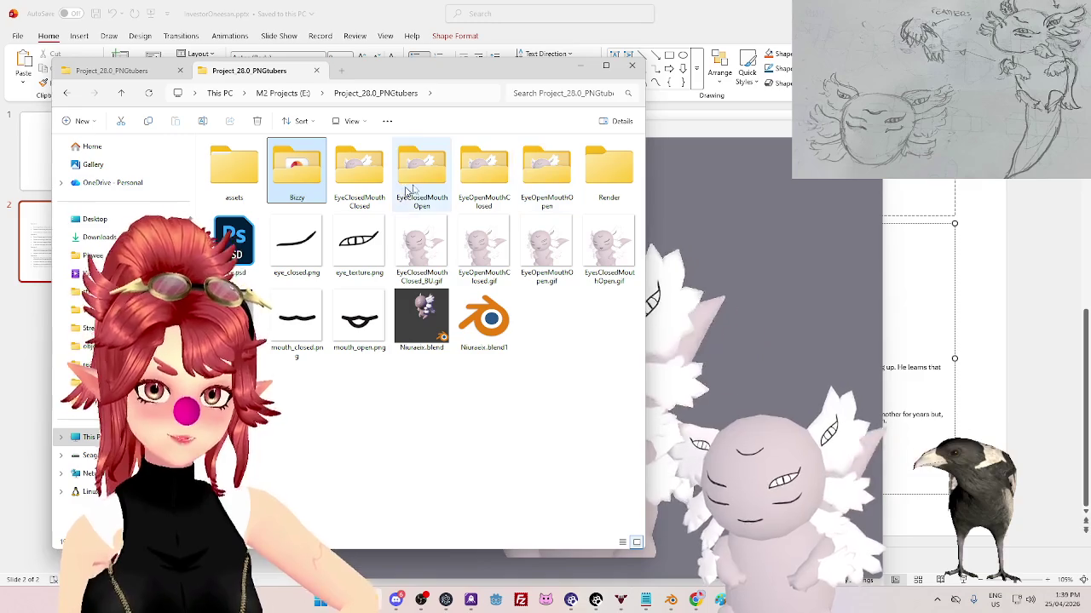
{"action": "left_click_drag", "start_coordinate": [535, 81], "coordinate": [494, 57]}
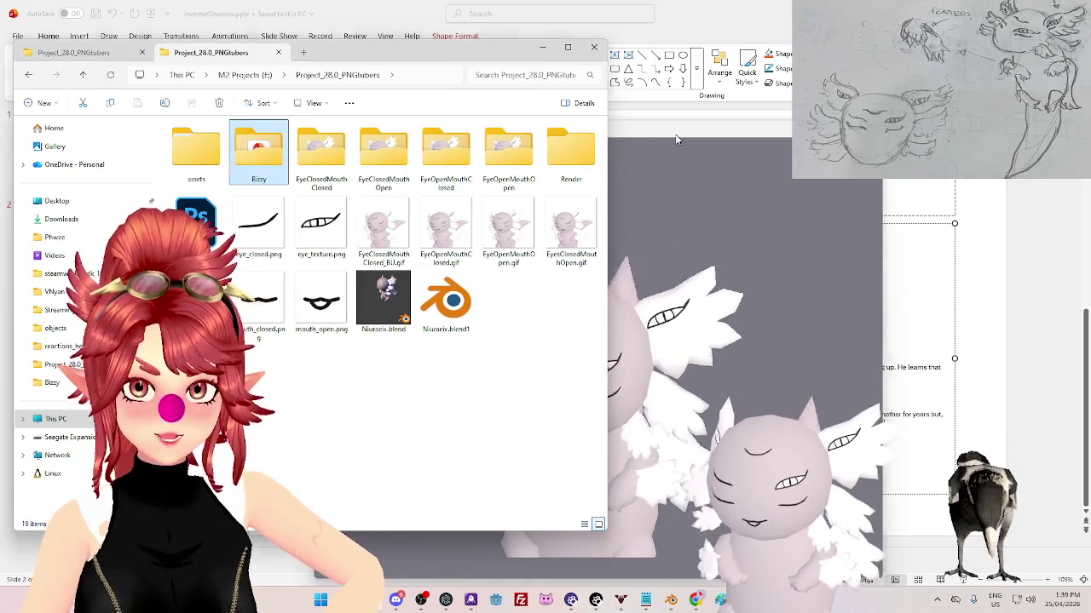
{"action": "left_click", "coordinate": [676, 138]}
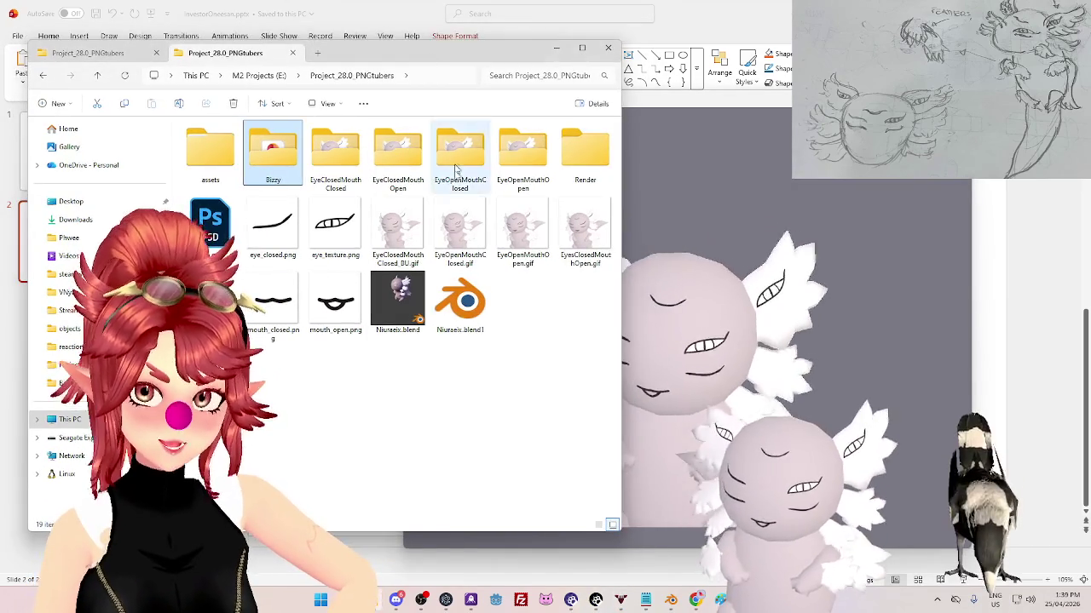
{"action": "double_click", "coordinate": [337, 152]}
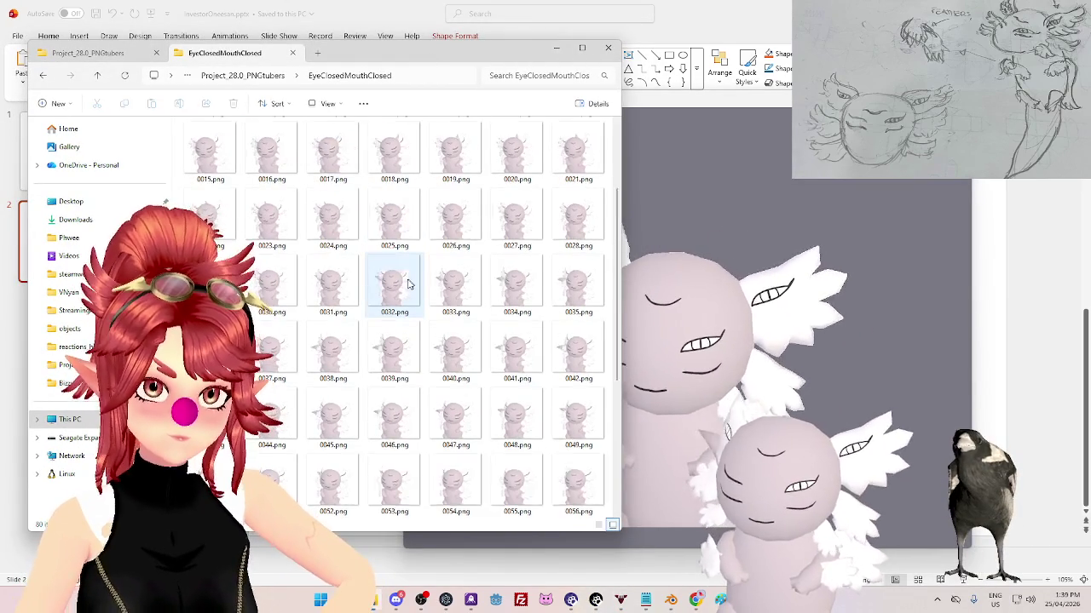
{"action": "scroll", "coordinate": [408, 284], "scroll_direction": "down", "scroll_amount": 5}
{"action": "left_click", "coordinate": [271, 76]}
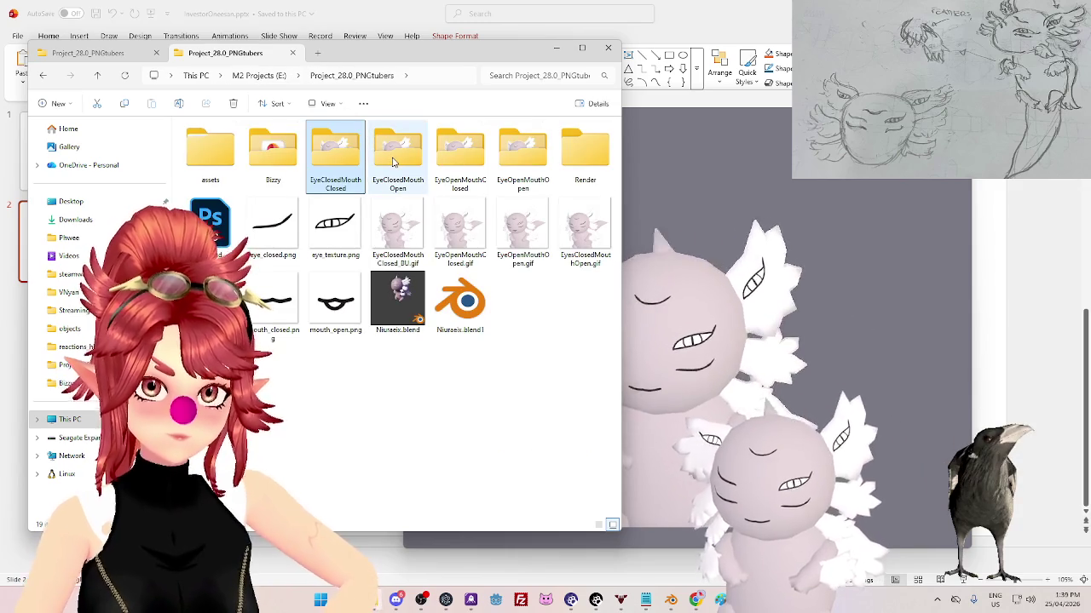
{"action": "double_click", "coordinate": [461, 154]}
{"action": "scroll", "coordinate": [458, 343], "scroll_direction": "down", "scroll_amount": 5}
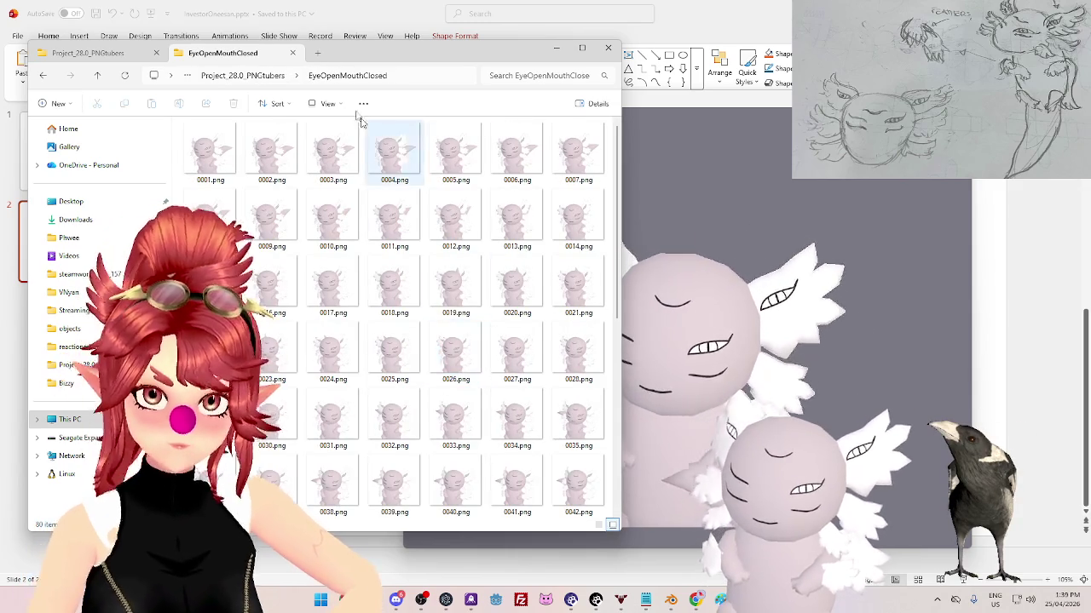
{"action": "left_click", "coordinate": [348, 75]}
{"action": "key", "text": "alt+Up"}
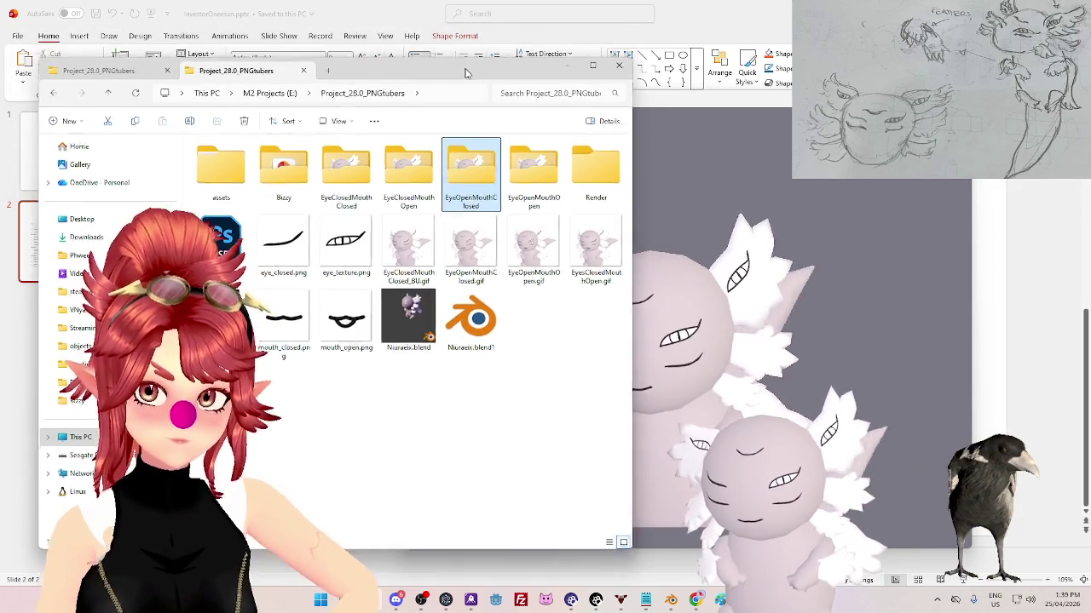
{"action": "left_click_drag", "start_coordinate": [456, 53], "coordinate": [455, 62]}
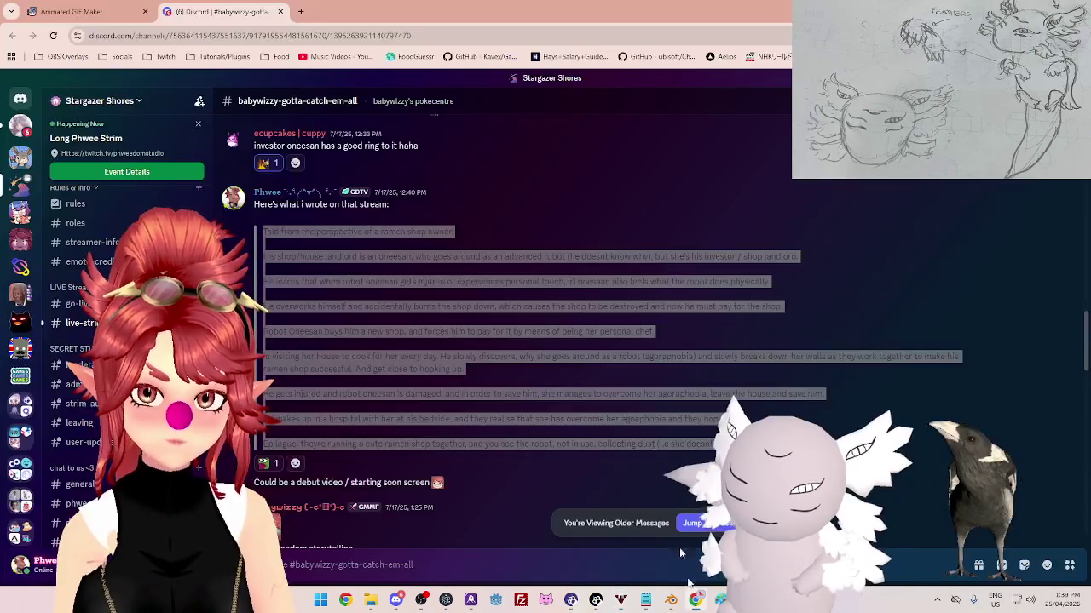
{"action": "left_click", "coordinate": [297, 12]}
- Search the web for veadotube in a new tab and open the veado.tube site
{"action": "left_click", "coordinate": [297, 12]}
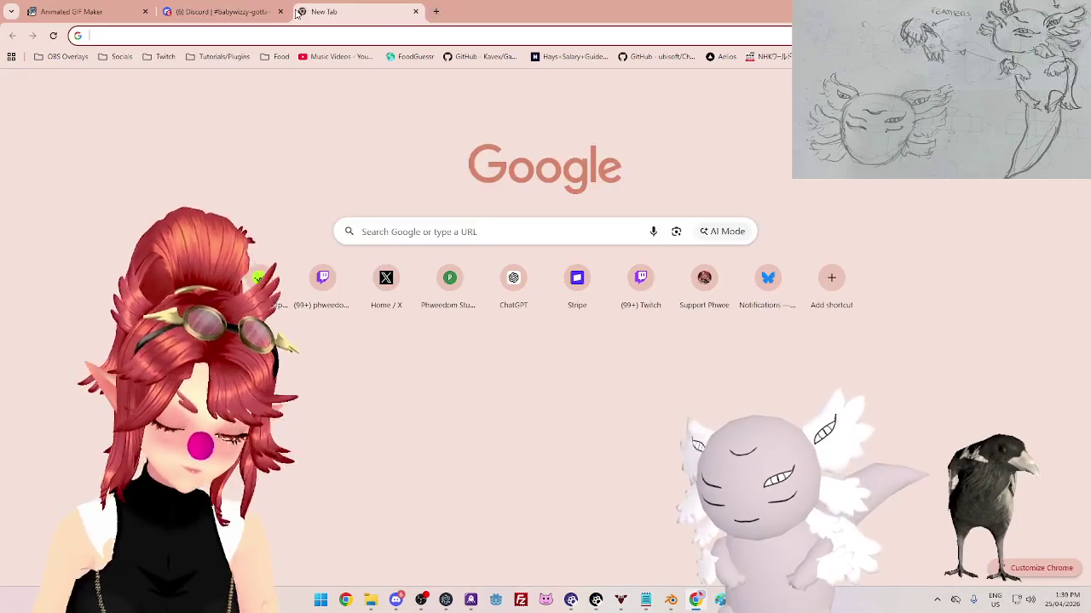
{"action": "type", "text": "veadotube"}
{"action": "key", "text": "Return"}
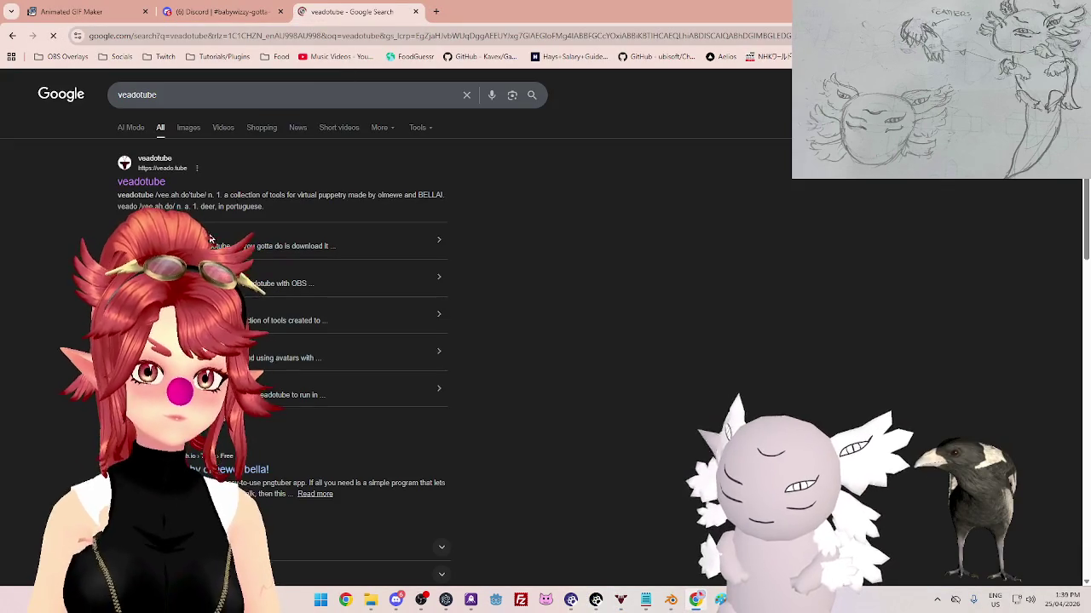
{"action": "left_click", "coordinate": [142, 181]}
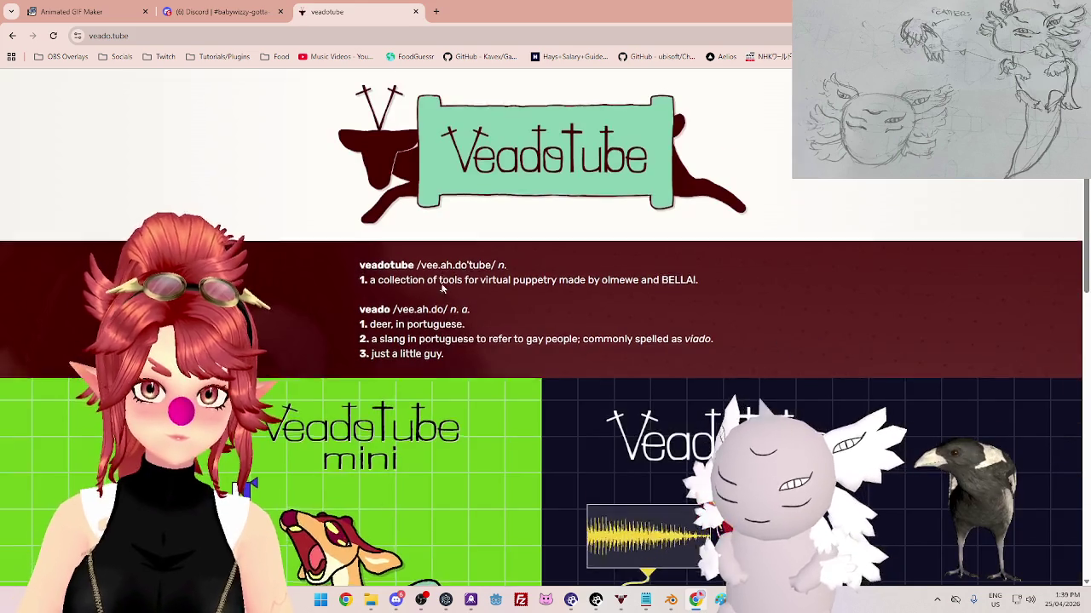
{"action": "scroll", "coordinate": [442, 289], "scroll_direction": "down", "scroll_amount": 5}
{"action": "scroll", "coordinate": [511, 409], "scroll_direction": "down", "scroll_amount": 5}
- Open the docs' 'using veadotube mini' guide under usage and scroll to animated images
{"action": "left_click", "coordinate": [542, 475]}
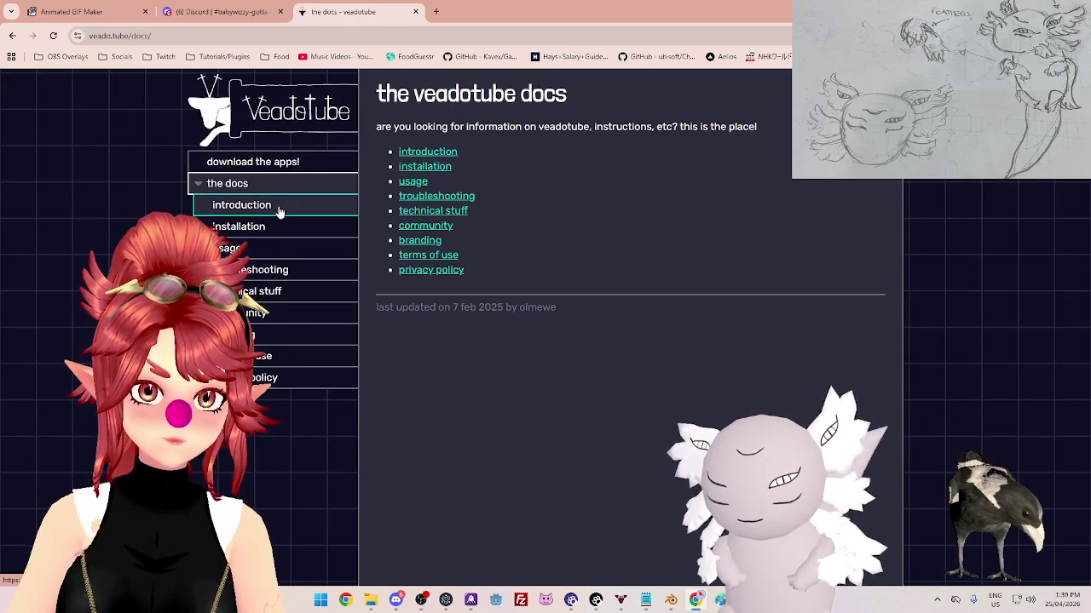
{"action": "left_click", "coordinate": [264, 248]}
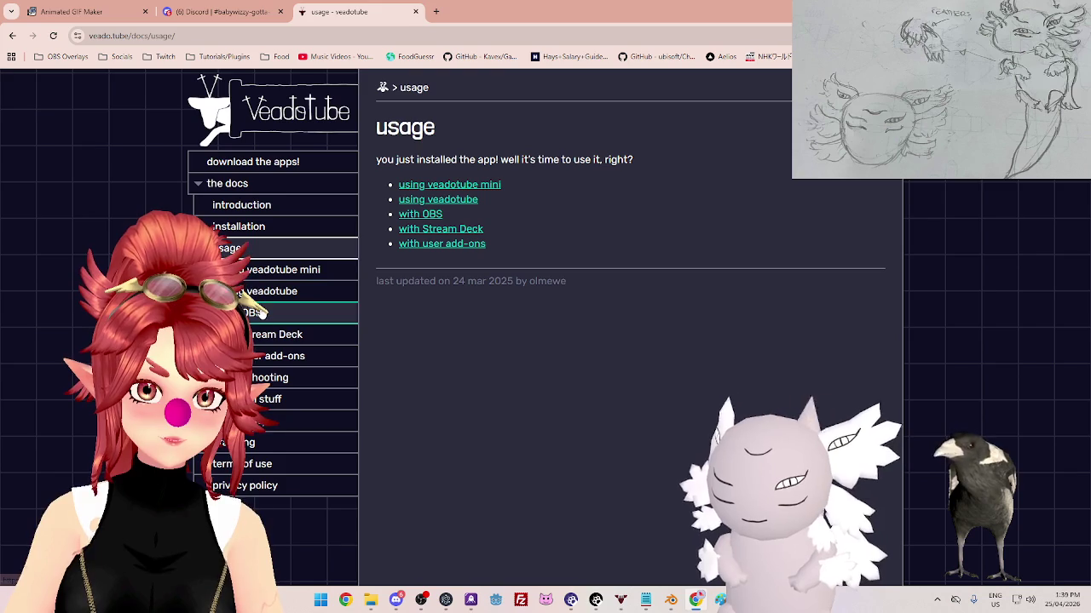
{"action": "left_click", "coordinate": [289, 269]}
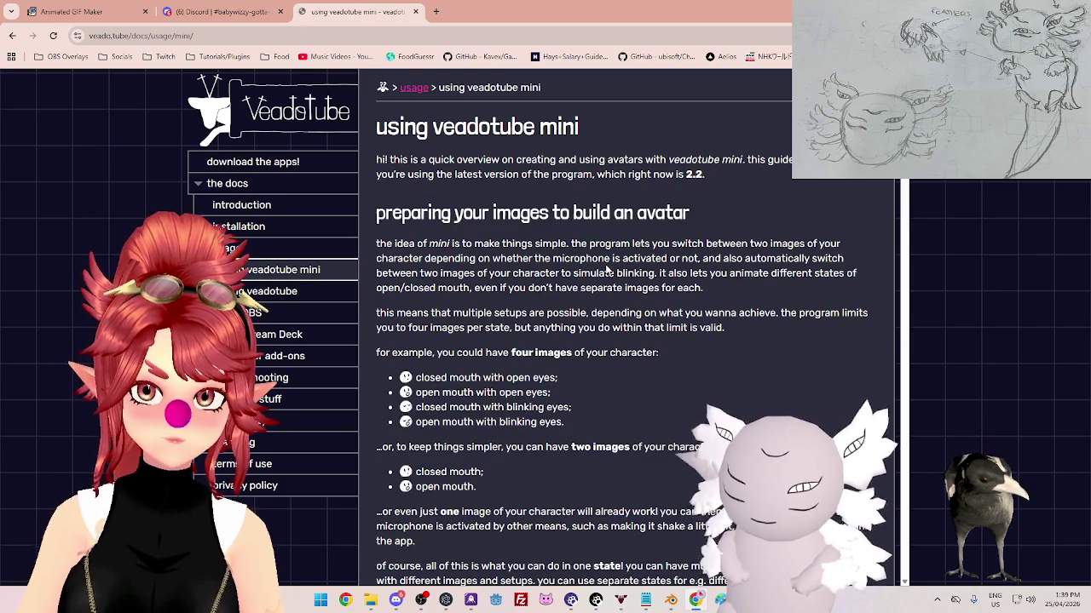
{"action": "scroll", "coordinate": [594, 298], "scroll_direction": "down", "scroll_amount": 2}
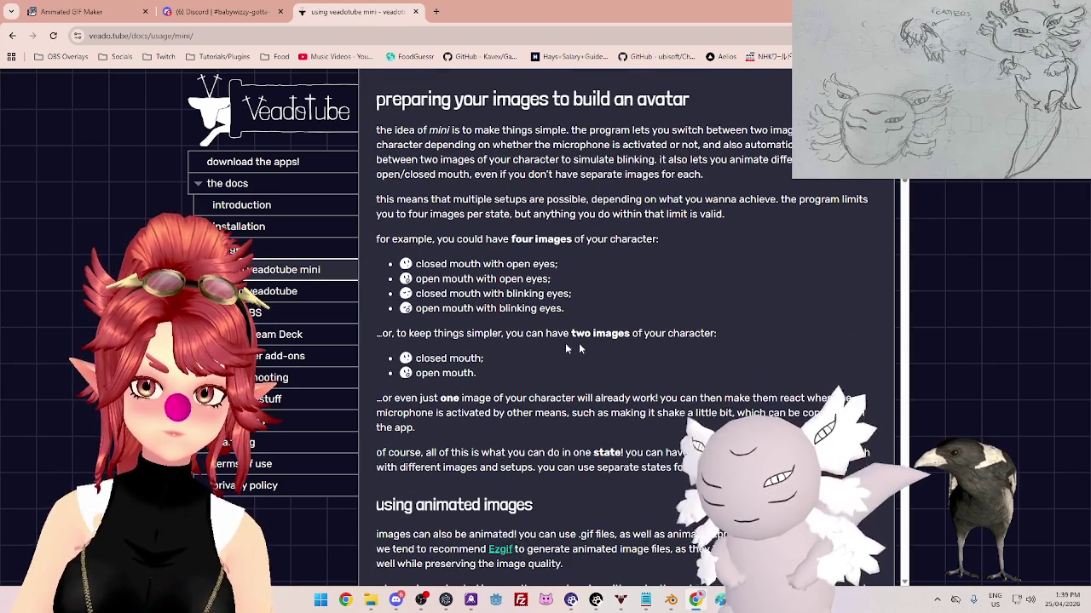
{"action": "scroll", "coordinate": [622, 339], "scroll_direction": "down", "scroll_amount": 1}
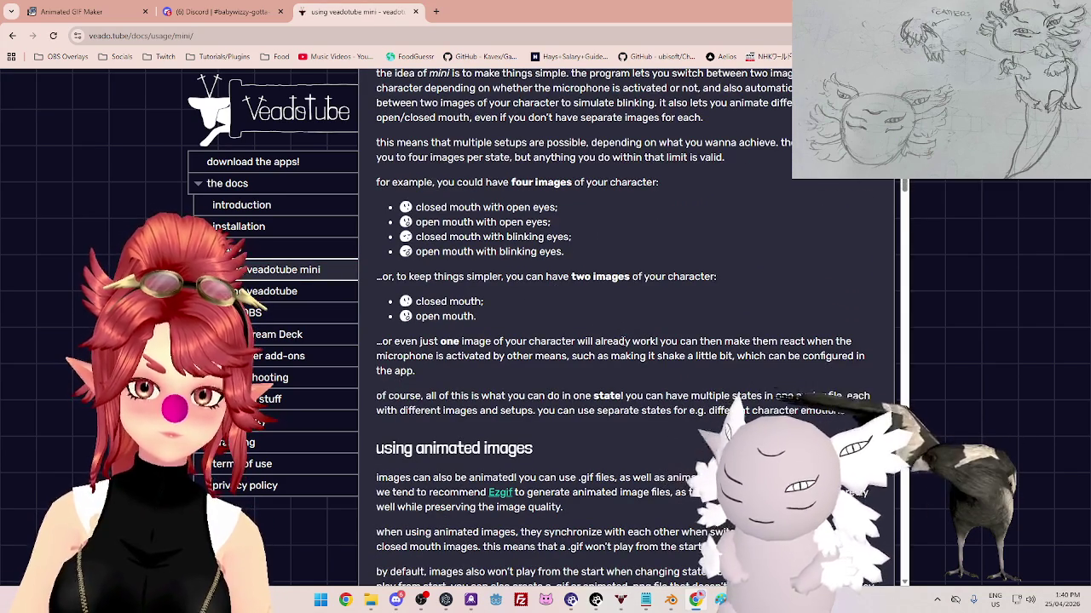
{"action": "scroll", "coordinate": [618, 346], "scroll_direction": "down", "scroll_amount": 1}
{"action": "scroll", "coordinate": [618, 346], "scroll_direction": "down", "scroll_amount": 4}
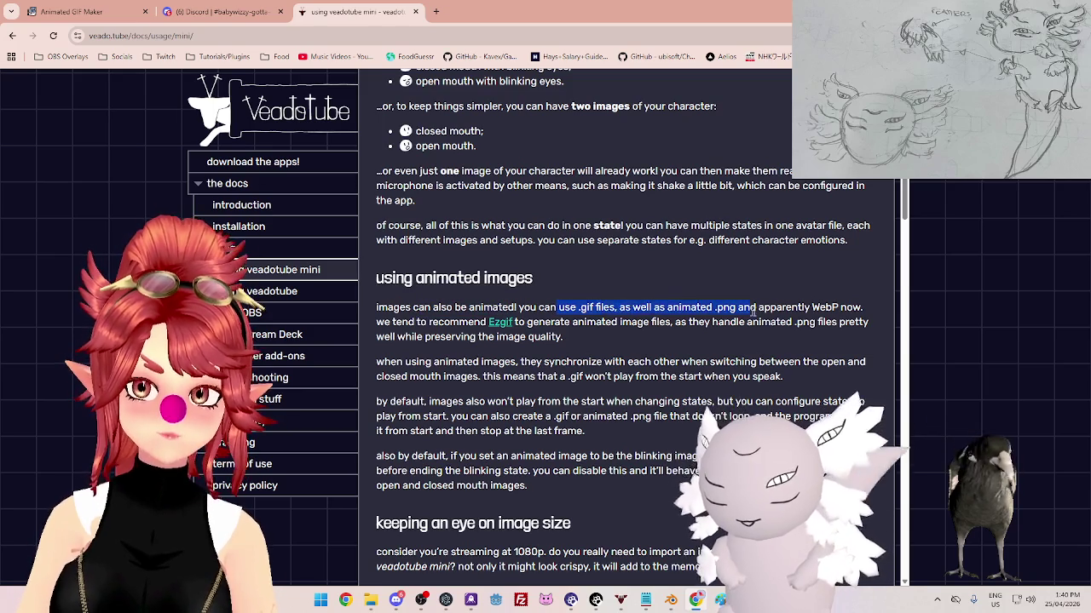
- Highlight the notes that GIFs don't restart when speaking or changing state
{"action": "left_click_drag", "start_coordinate": [810, 309], "coordinate": [822, 309]}
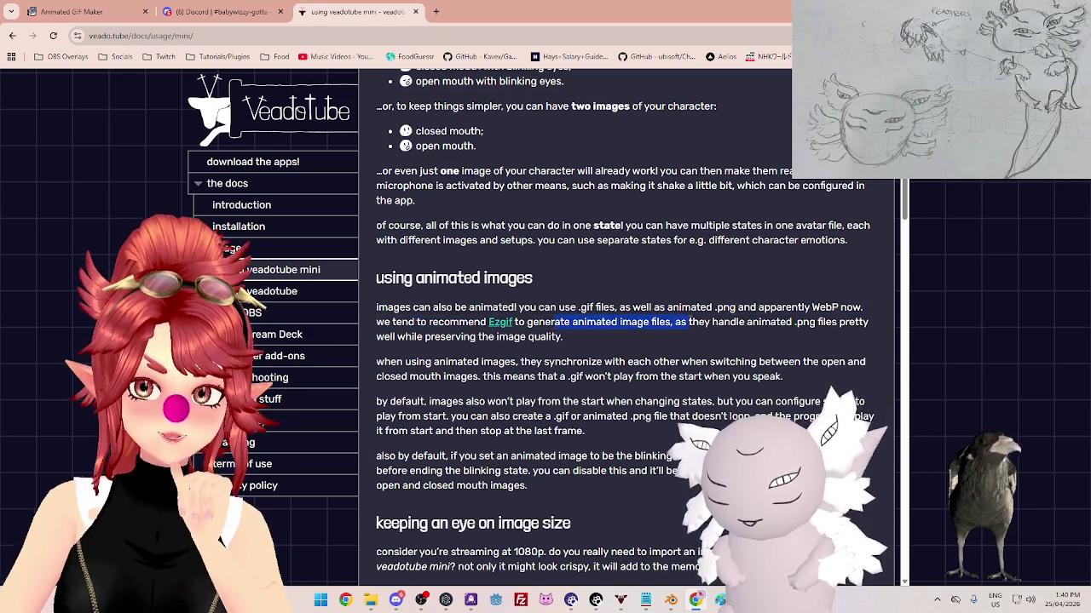
{"action": "left_click", "coordinate": [388, 304]}
{"action": "scroll", "coordinate": [388, 305], "scroll_direction": "down", "scroll_amount": 1}
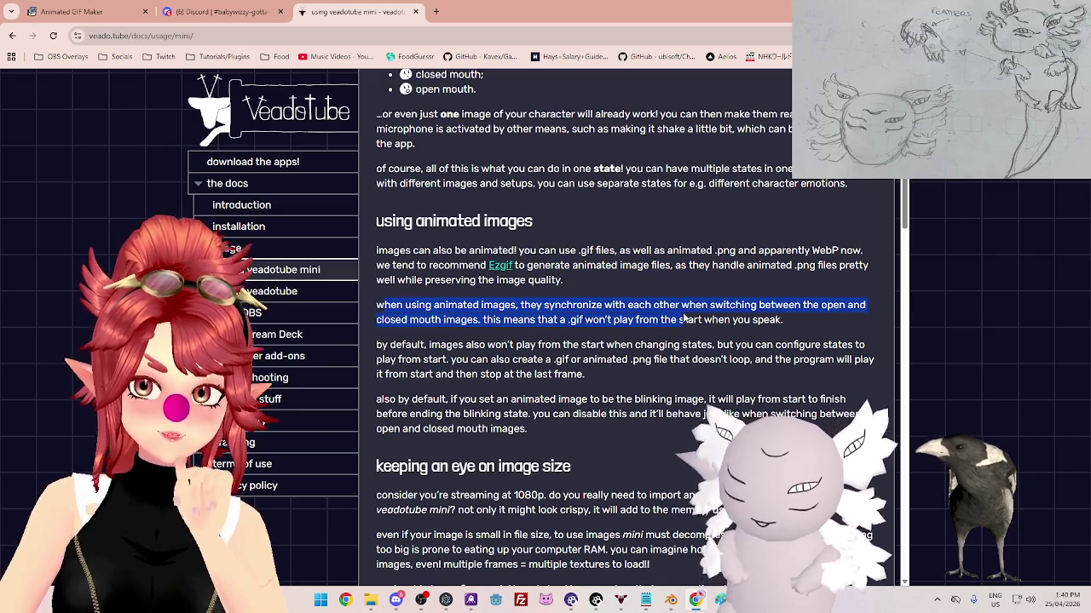
{"action": "left_click_drag", "start_coordinate": [390, 320], "coordinate": [581, 319]}
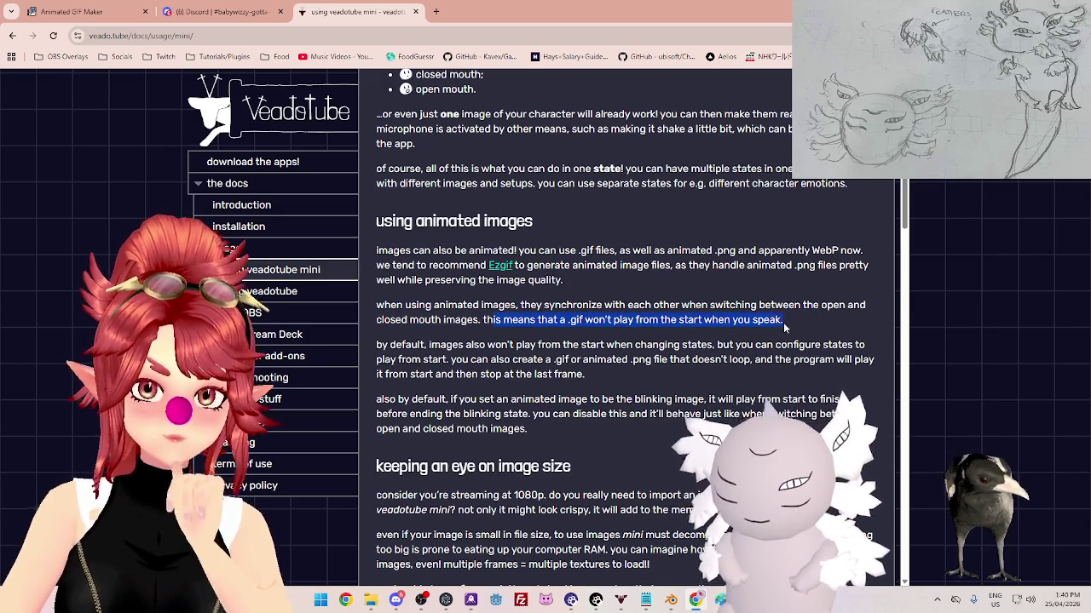
{"action": "mouse_move", "coordinate": [390, 345]}
{"action": "left_mouse_down"}
{"action": "mouse_move", "coordinate": [862, 360]}
{"action": "mouse_move", "coordinate": [650, 347]}
{"action": "left_mouse_up"}
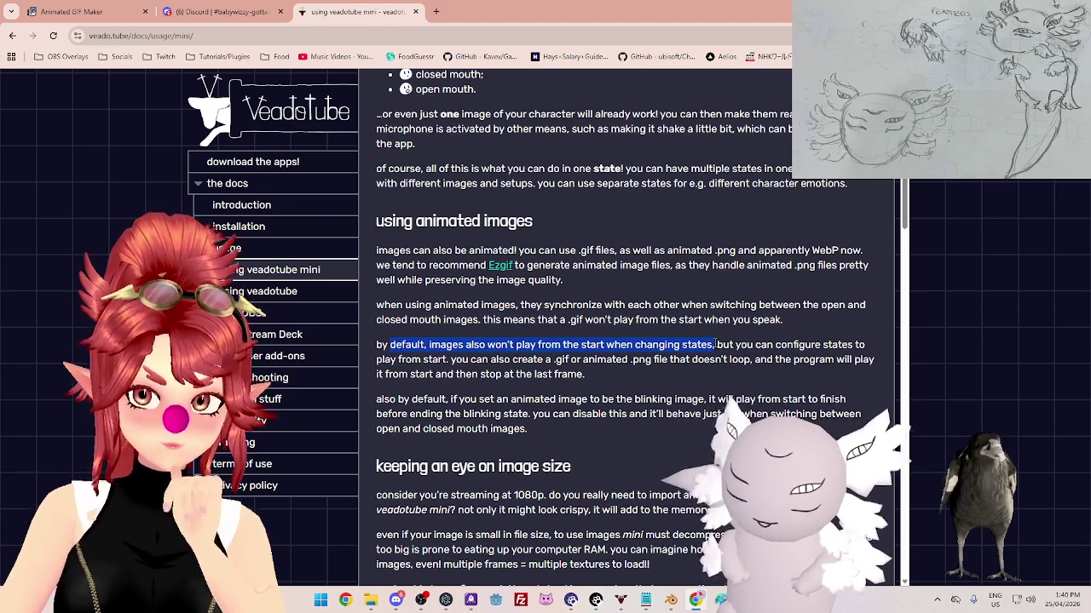
{"action": "left_click_drag", "start_coordinate": [720, 345], "coordinate": [815, 344]}
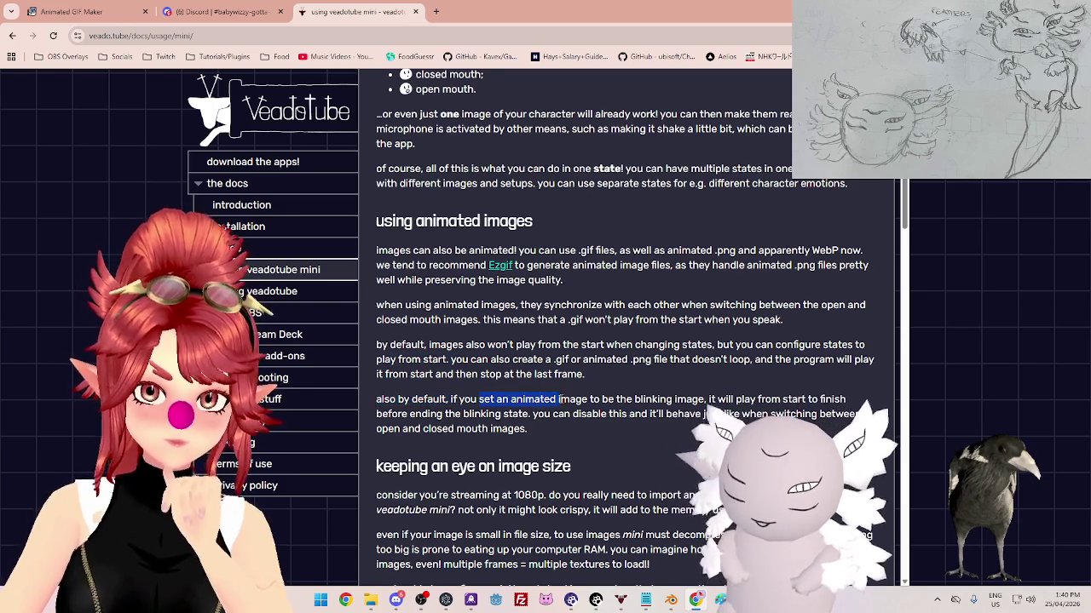
- Highlight the paragraph on animated blinking images, then return to veadotube mini
{"action": "left_click_drag", "start_coordinate": [558, 399], "coordinate": [649, 413]}
{"action": "left_click_drag", "start_coordinate": [734, 398], "coordinate": [845, 399]}
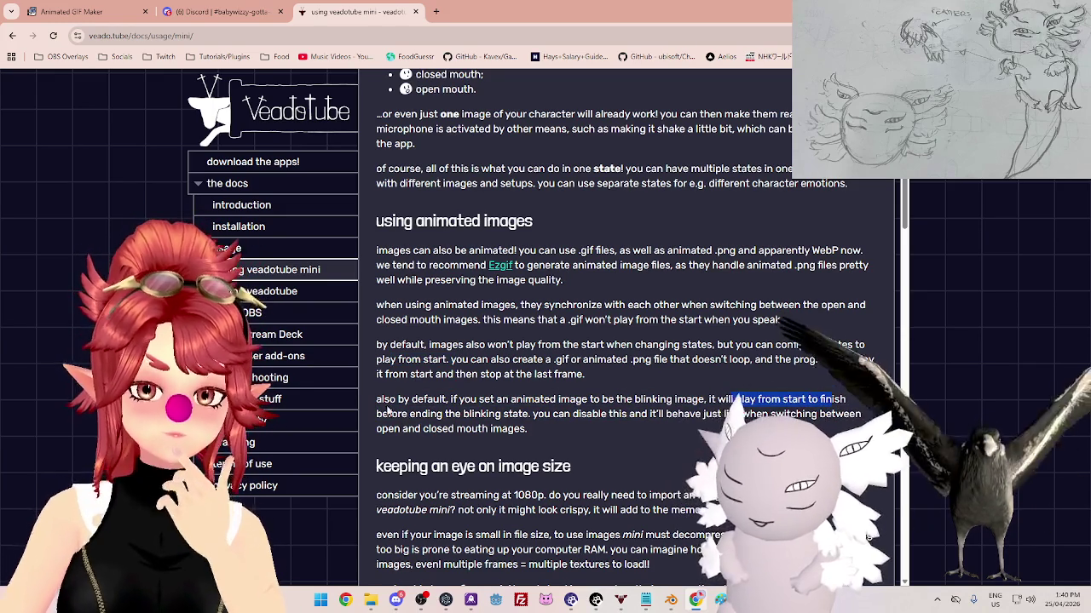
{"action": "left_click_drag", "start_coordinate": [391, 414], "coordinate": [444, 414]}
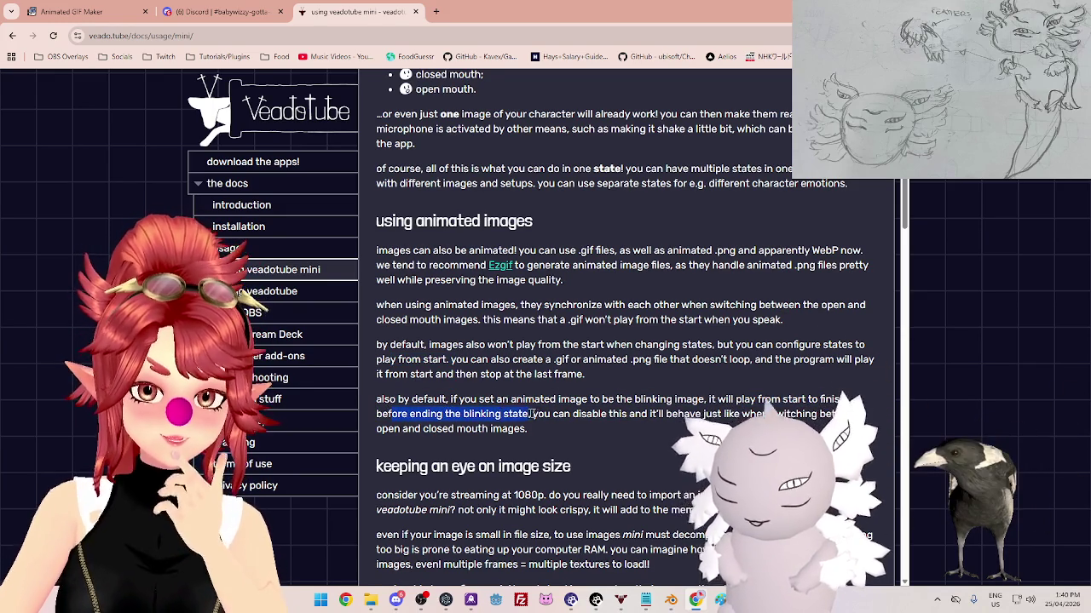
{"action": "left_click_drag", "start_coordinate": [378, 399], "coordinate": [805, 400]}
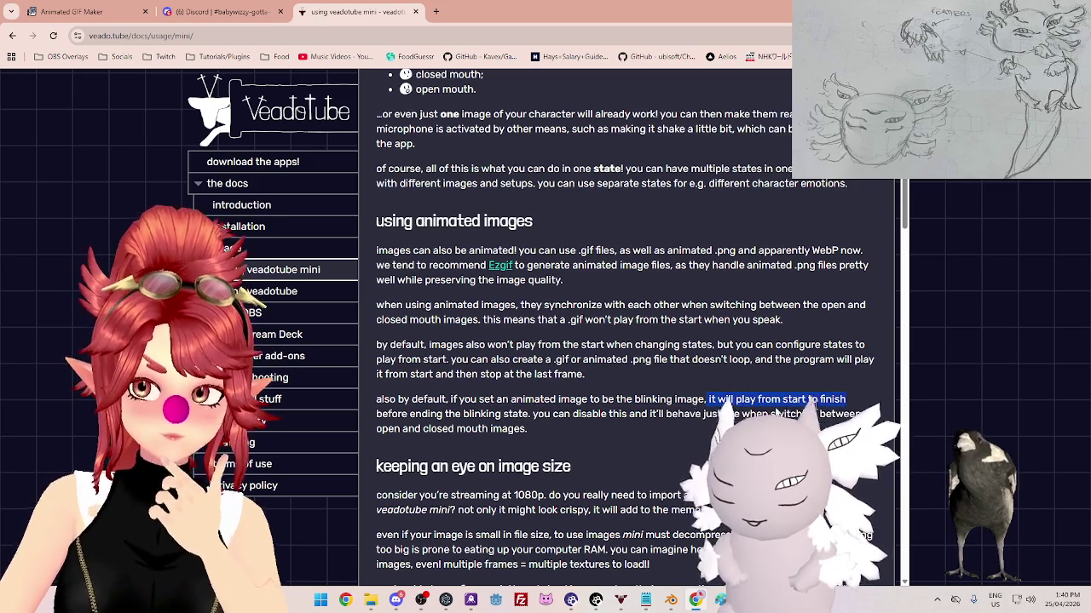
{"action": "left_click_drag", "start_coordinate": [376, 414], "coordinate": [641, 414]}
{"action": "mouse_move", "coordinate": [706, 399]}
{"action": "left_mouse_down"}
{"action": "mouse_move", "coordinate": [529, 414]}
{"action": "mouse_move", "coordinate": [771, 414]}
{"action": "mouse_move", "coordinate": [437, 431]}
{"action": "mouse_move", "coordinate": [557, 424]}
{"action": "left_mouse_up"}
{"action": "left_click", "coordinate": [650, 426]}
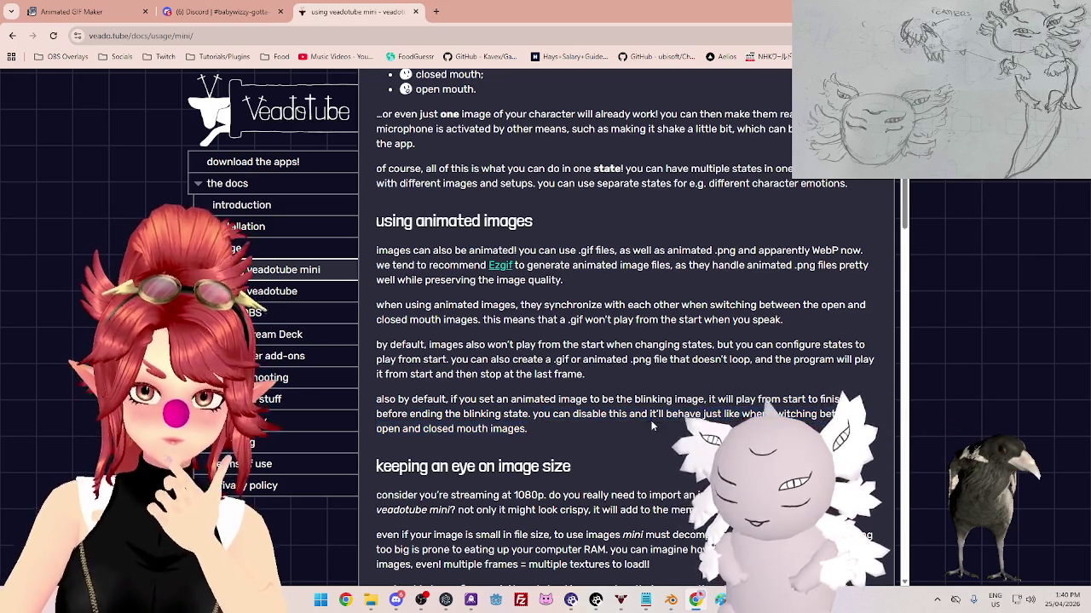
{"action": "left_click_drag", "start_coordinate": [398, 398], "coordinate": [777, 413]}
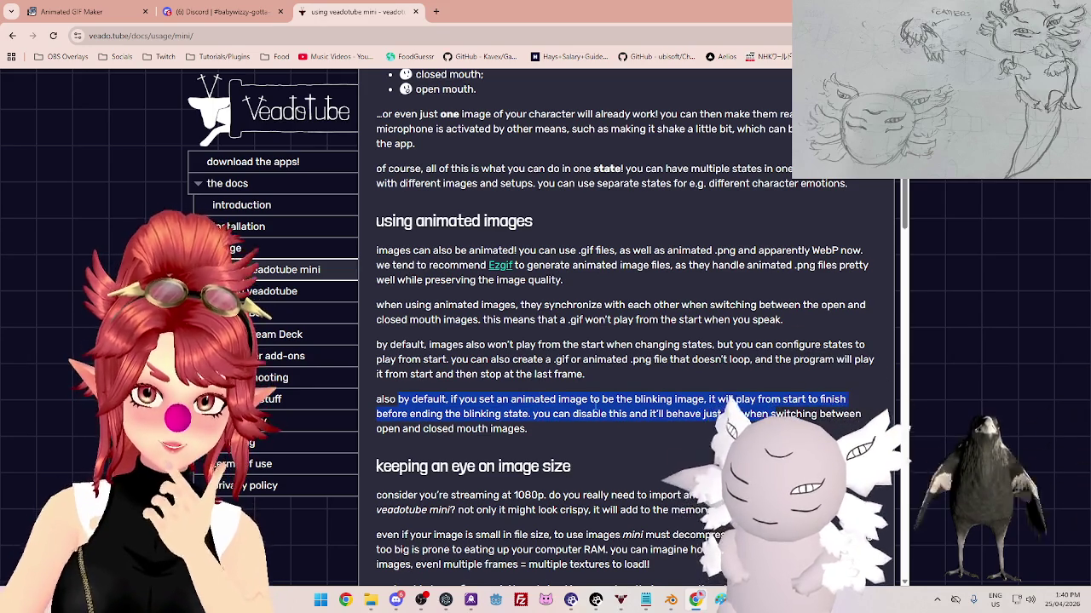
{"action": "left_click", "coordinate": [720, 600]}
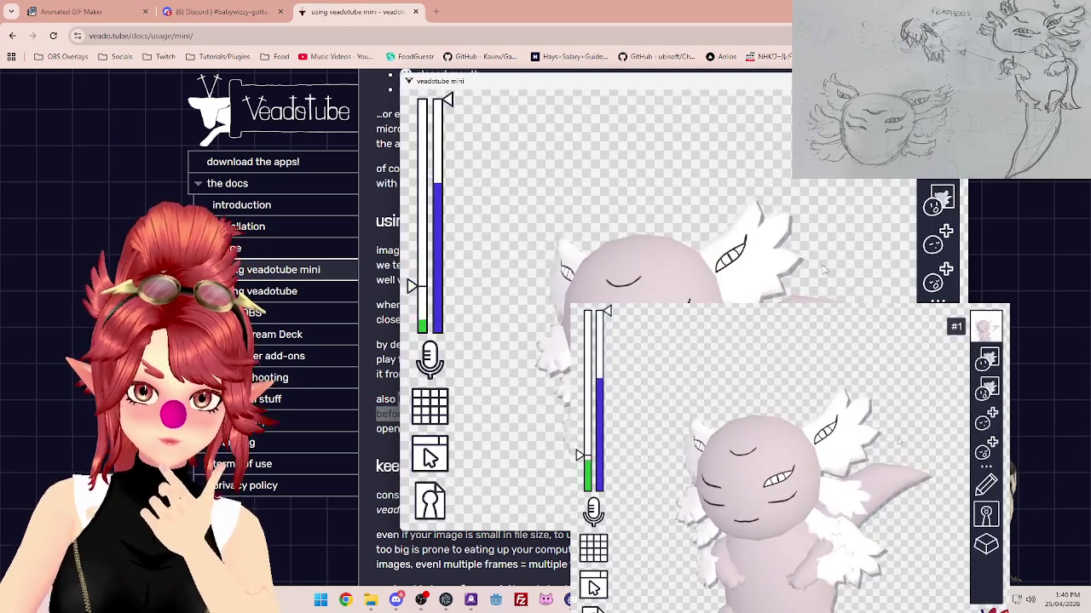
- Set EyeClosedMouthClosed_BU.gif and the EyeClosedMouthOpen GIF as blinking images, then open state properties
{"action": "left_click", "coordinate": [932, 244]}
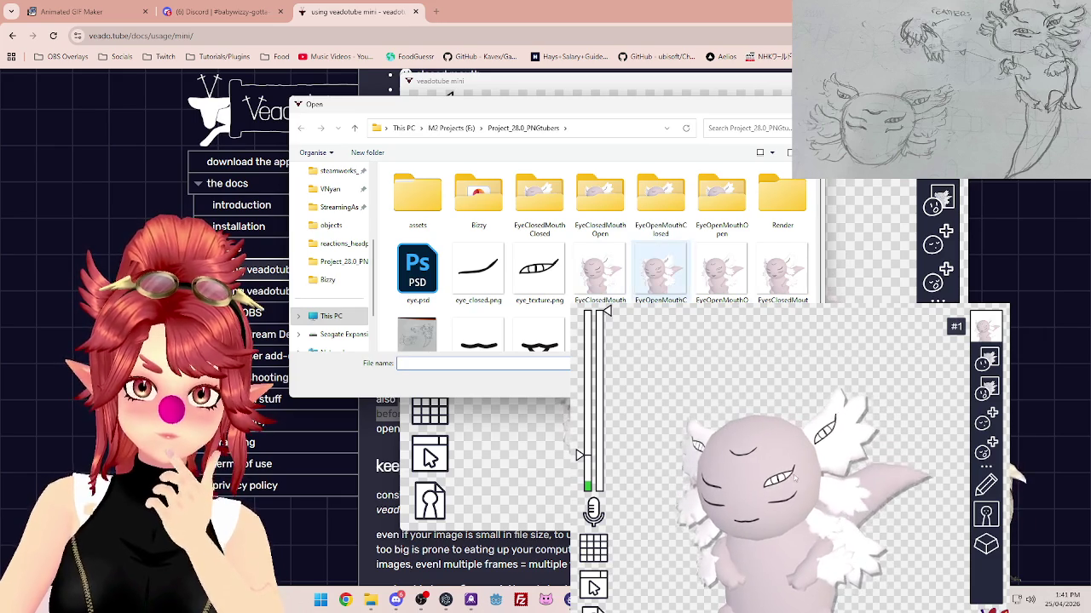
{"action": "left_click", "coordinate": [600, 271]}
{"action": "key", "text": "Return"}
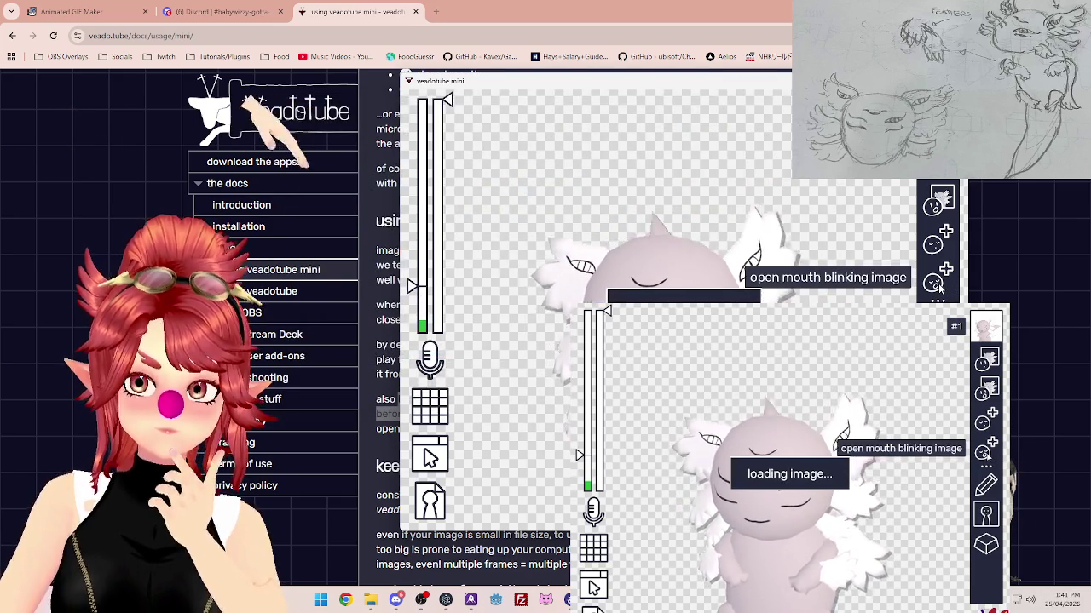
{"action": "left_click", "coordinate": [935, 284]}
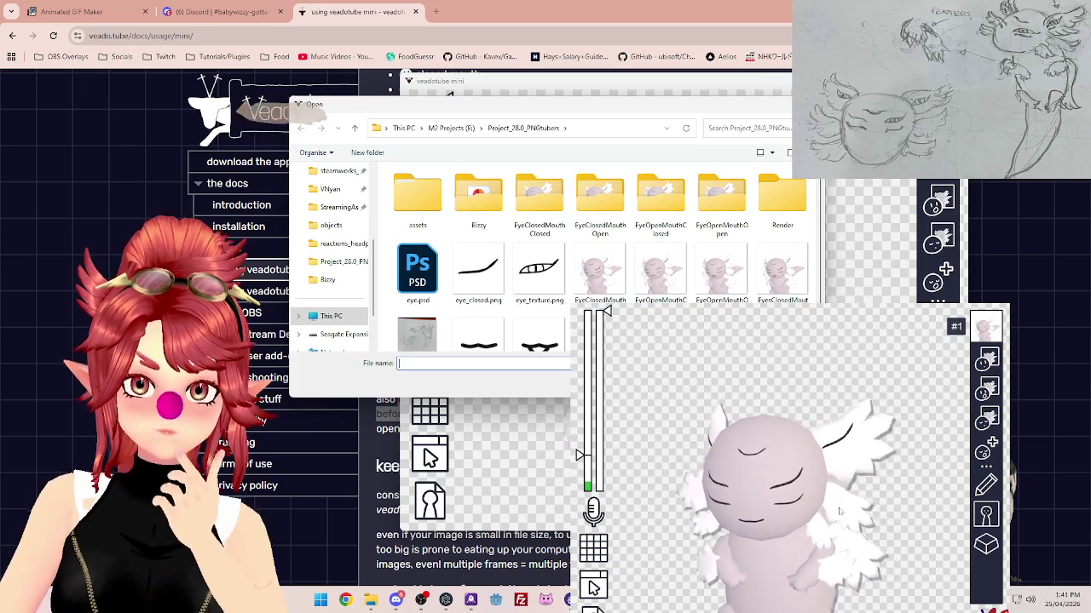
{"action": "double_click", "coordinate": [781, 271]}
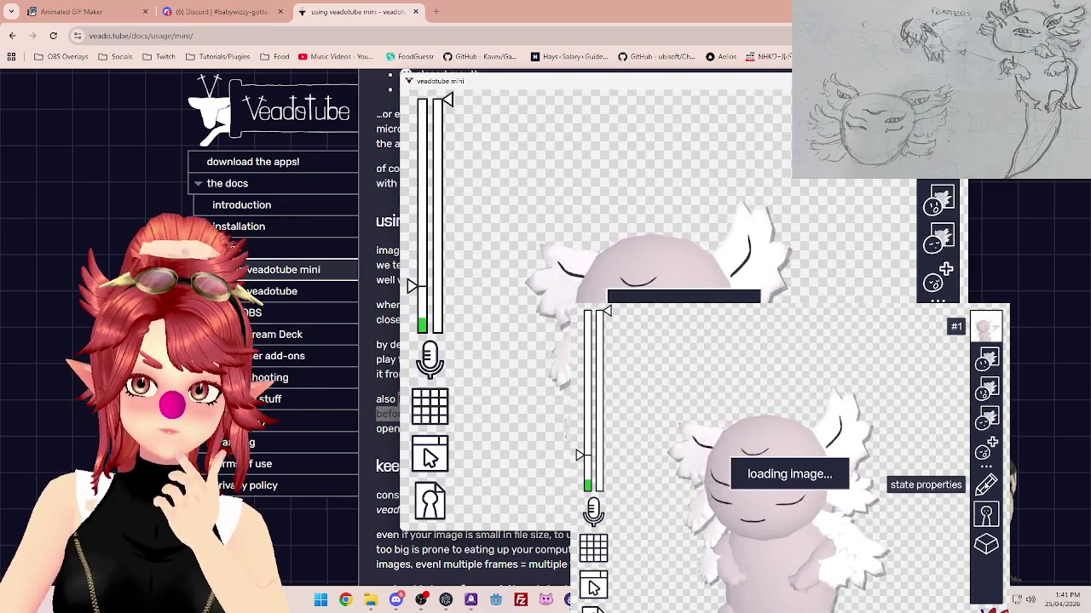
{"action": "left_click", "coordinate": [986, 466]}
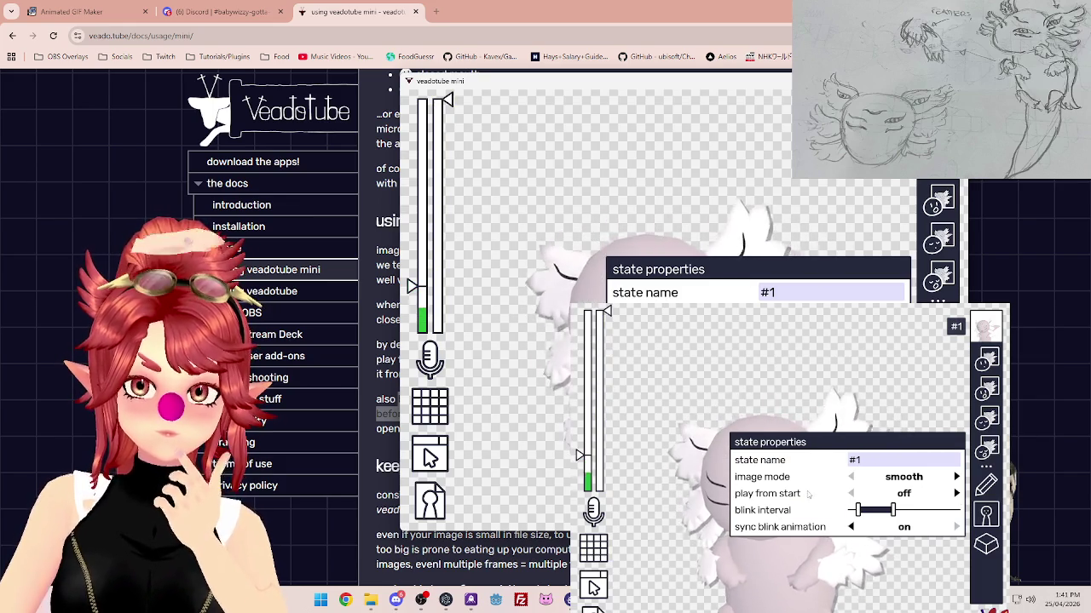
- Toggle 'play from start' for the state, then return to the docs' blinking-image paragraph
{"action": "left_click", "coordinate": [956, 493]}
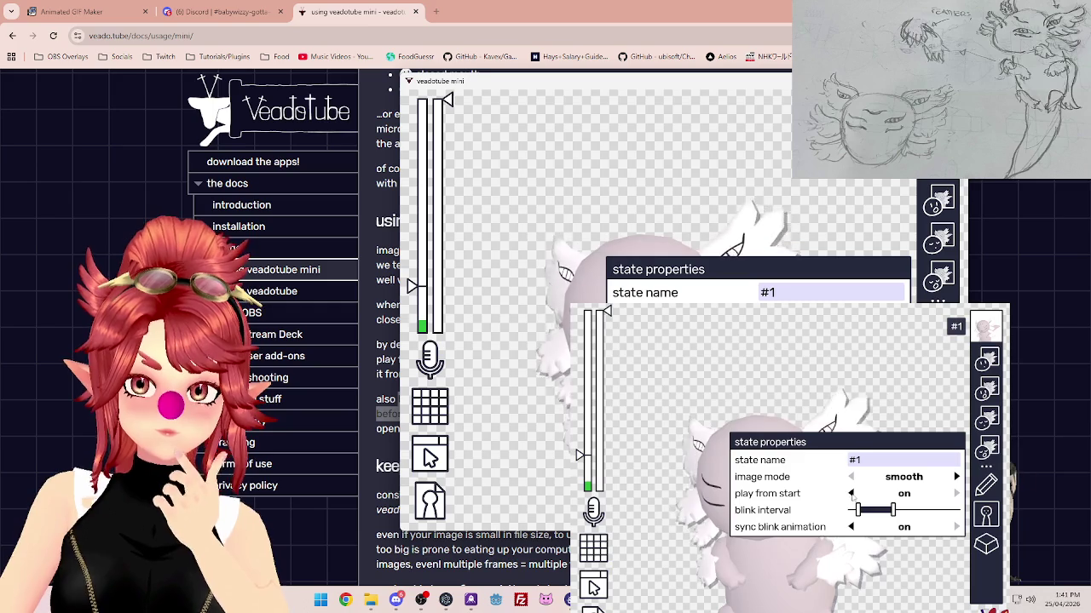
{"action": "left_click", "coordinate": [988, 517]}
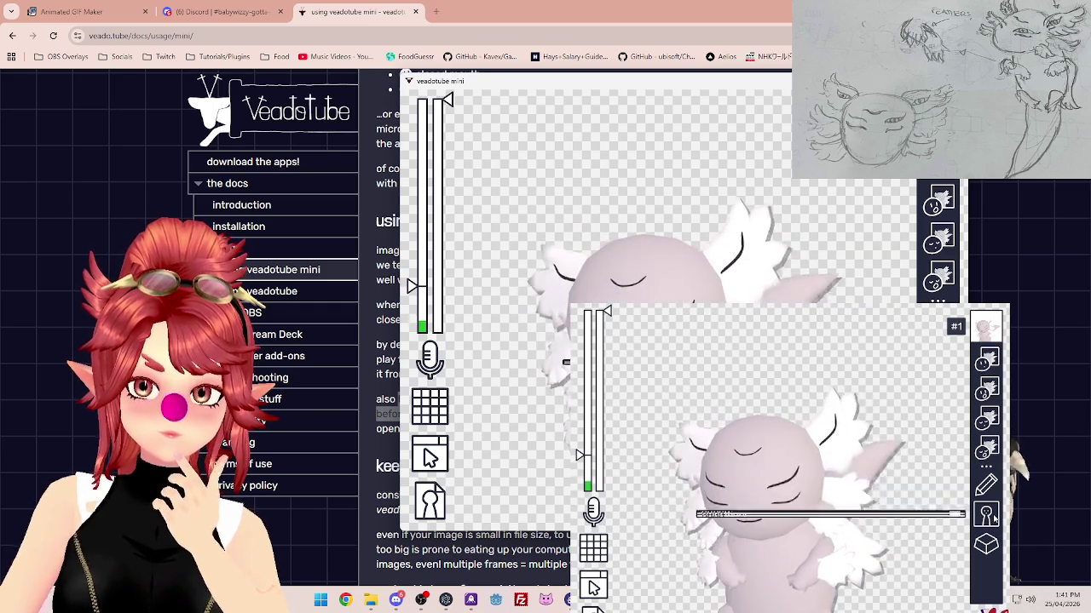
{"action": "left_click", "coordinate": [990, 488]}
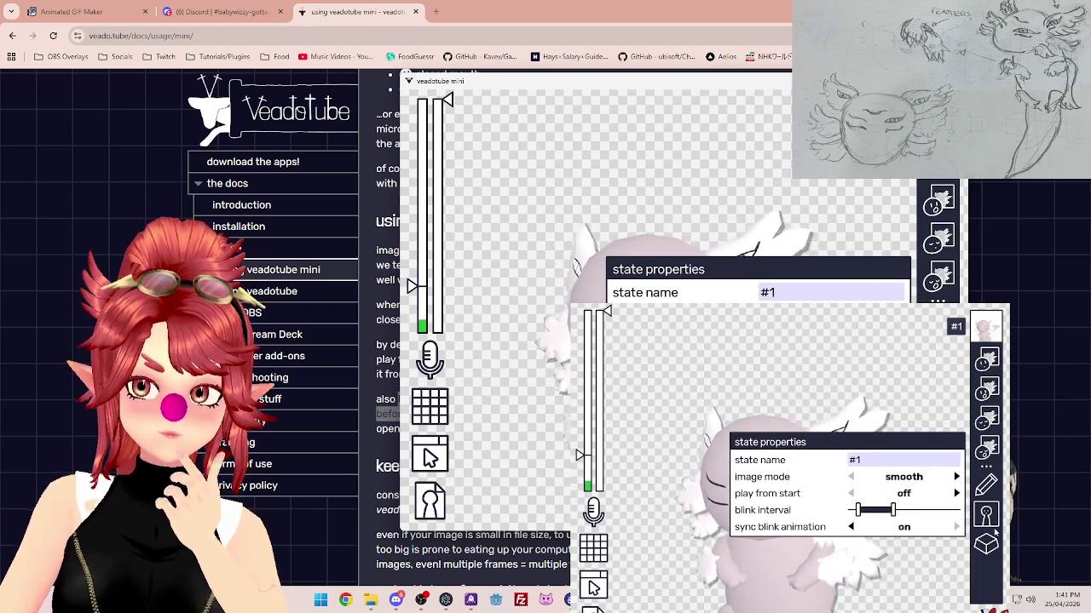
{"action": "left_click", "coordinate": [874, 254]}
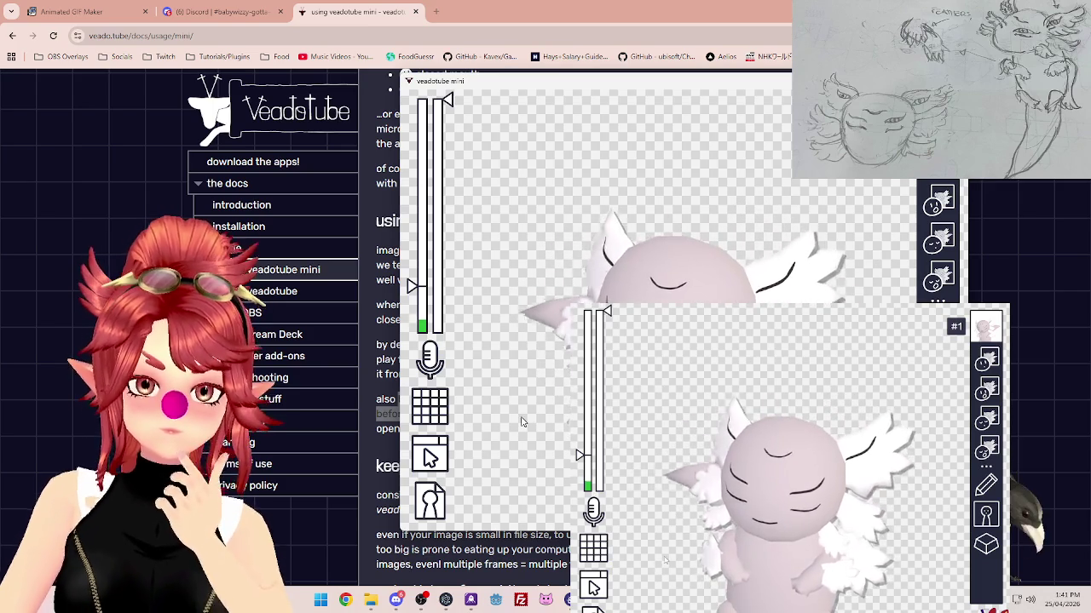
{"action": "mouse_move", "coordinate": [696, 600]}
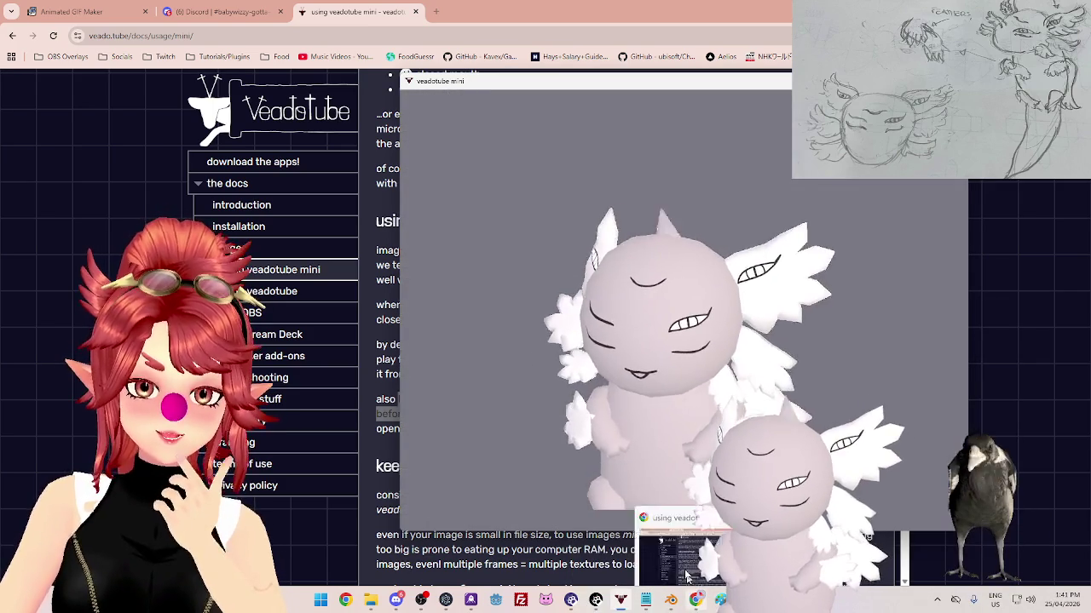
{"action": "left_click", "coordinate": [690, 583]}
{"action": "left_click_drag", "start_coordinate": [410, 398], "coordinate": [471, 400]}
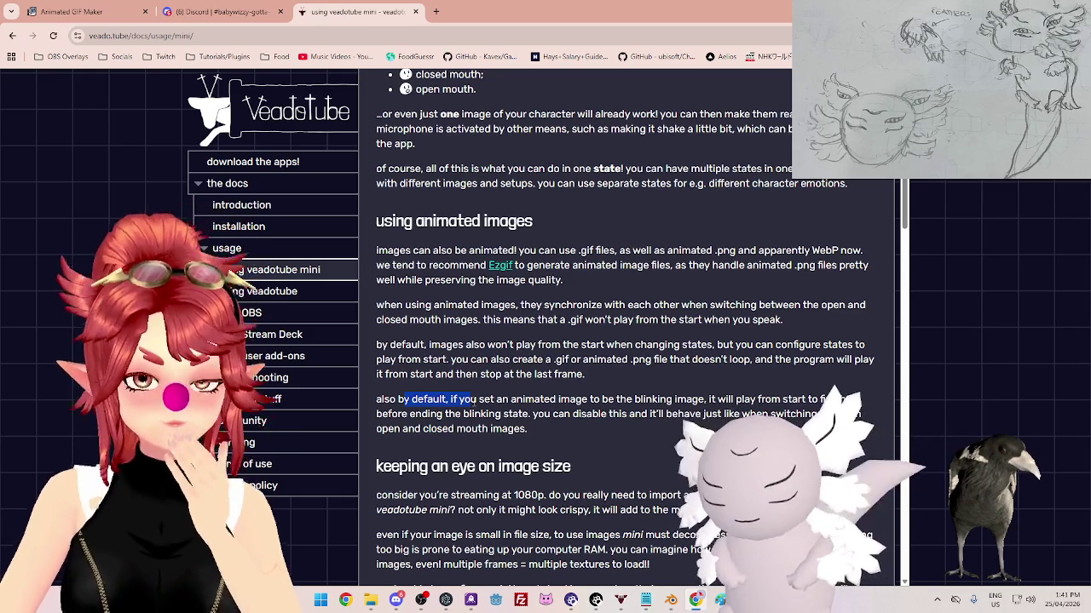
- Reread the animated blinking-image paragraph, highlighting key phrases, then return to state #1's properties
{"action": "scroll", "coordinate": [545, 379], "scroll_direction": "down", "scroll_amount": 1}
{"action": "mouse_move", "coordinate": [560, 380]}
{"action": "left_mouse_down"}
{"action": "mouse_move", "coordinate": [386, 341]}
{"action": "mouse_move", "coordinate": [513, 345]}
{"action": "left_mouse_up"}
{"action": "left_click_drag", "start_coordinate": [709, 342], "coordinate": [832, 342]}
{"action": "mouse_move", "coordinate": [389, 357]}
{"action": "left_mouse_down"}
{"action": "mouse_move", "coordinate": [553, 358]}
{"action": "mouse_move", "coordinate": [532, 358]}
{"action": "left_mouse_up"}
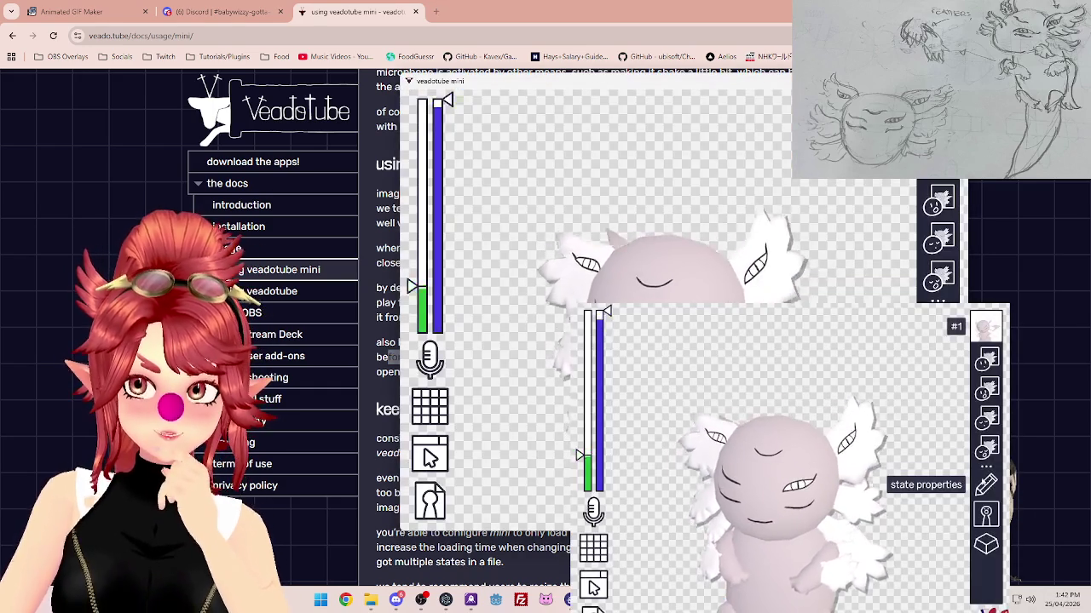
{"action": "left_click", "coordinate": [985, 467]}
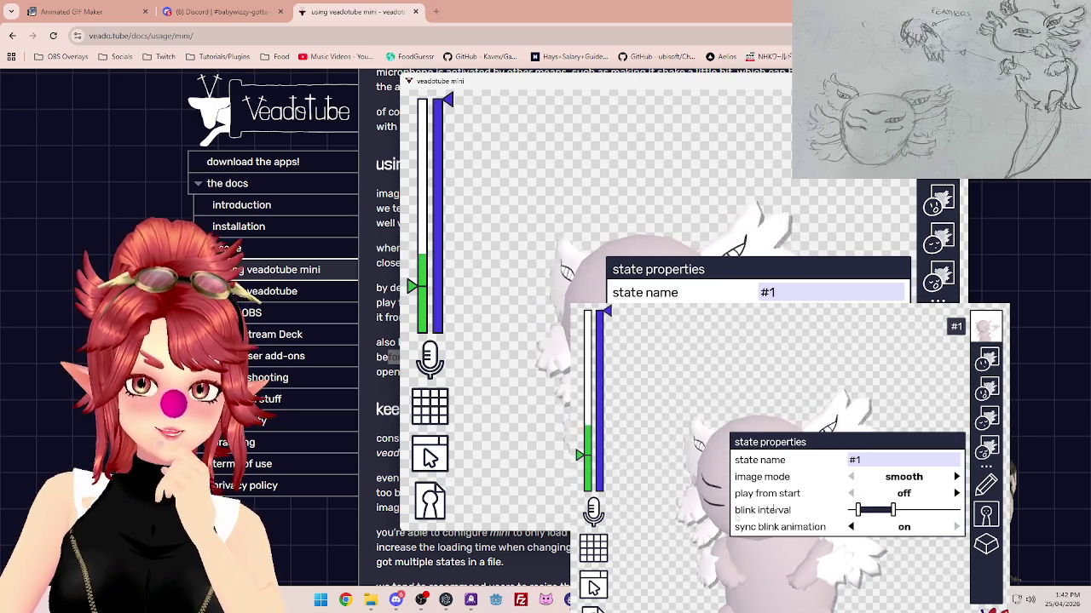
- Check the avatar and program settings menus, then reopen and close state #1's properties
{"action": "left_click", "coordinate": [430, 502]}
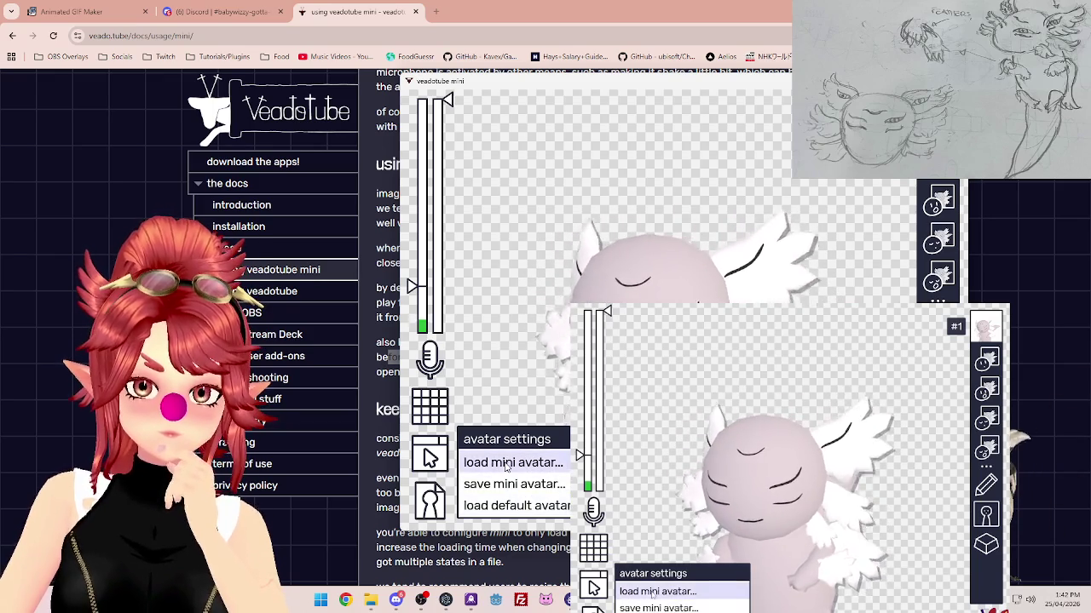
{"action": "left_click", "coordinate": [430, 455]}
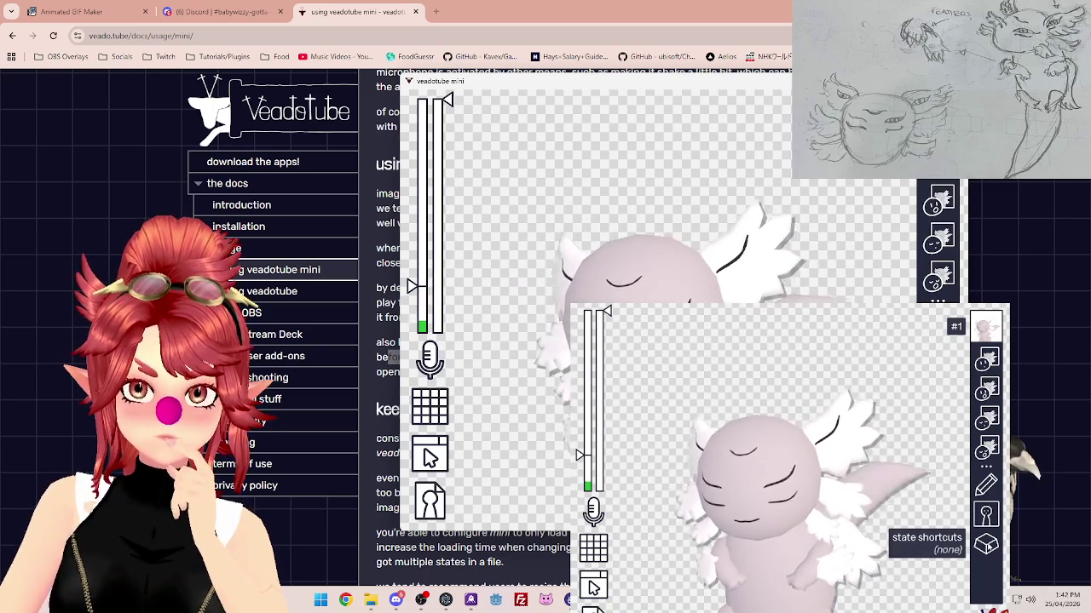
{"action": "mouse_move", "coordinate": [986, 485]}
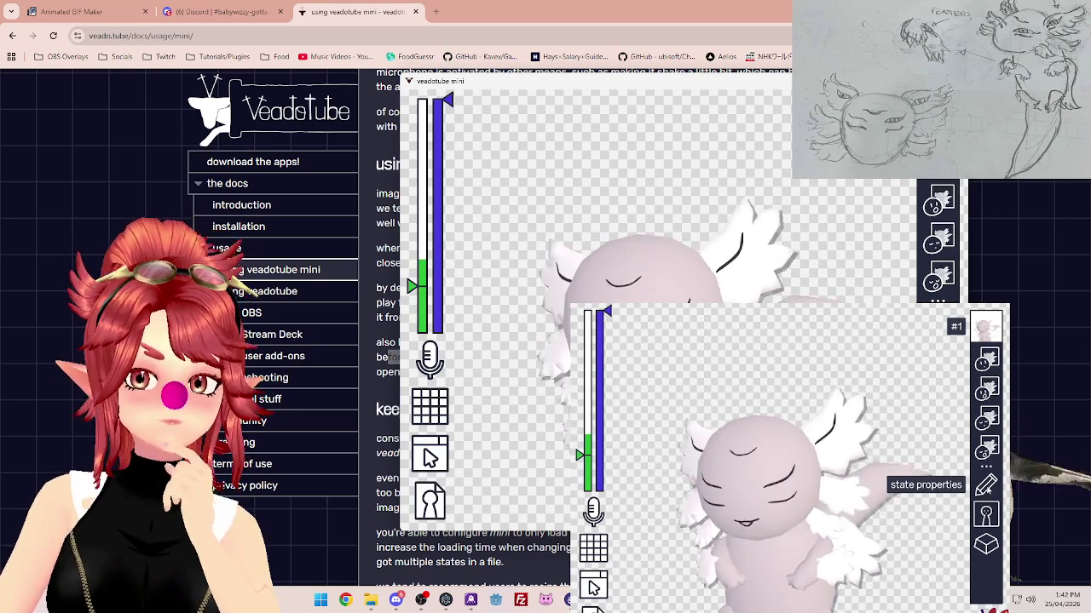
{"action": "left_click", "coordinate": [987, 485]}
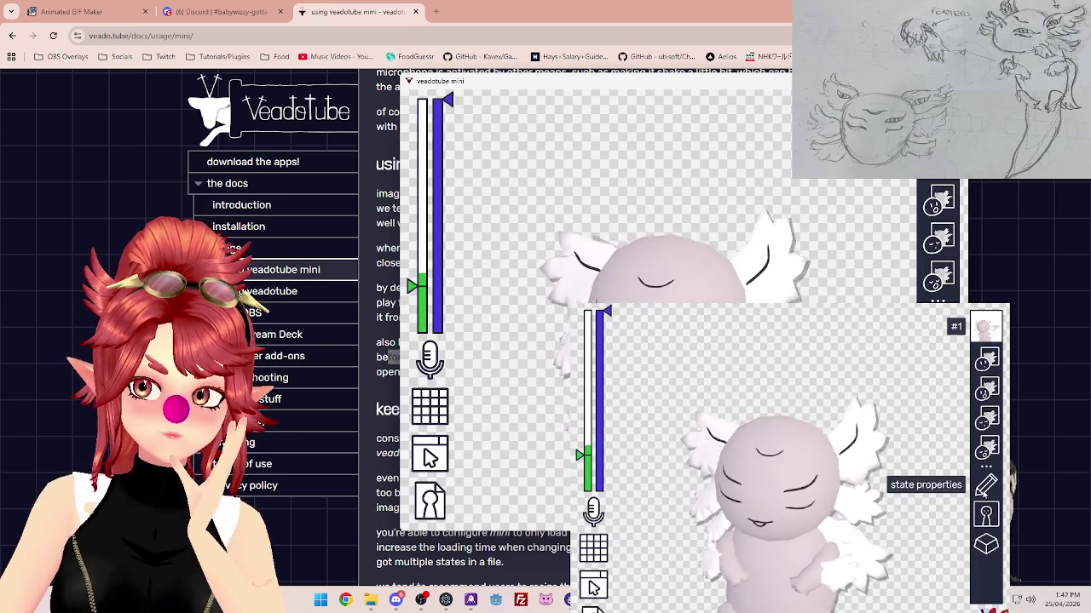
{"action": "left_click", "coordinate": [985, 483]}
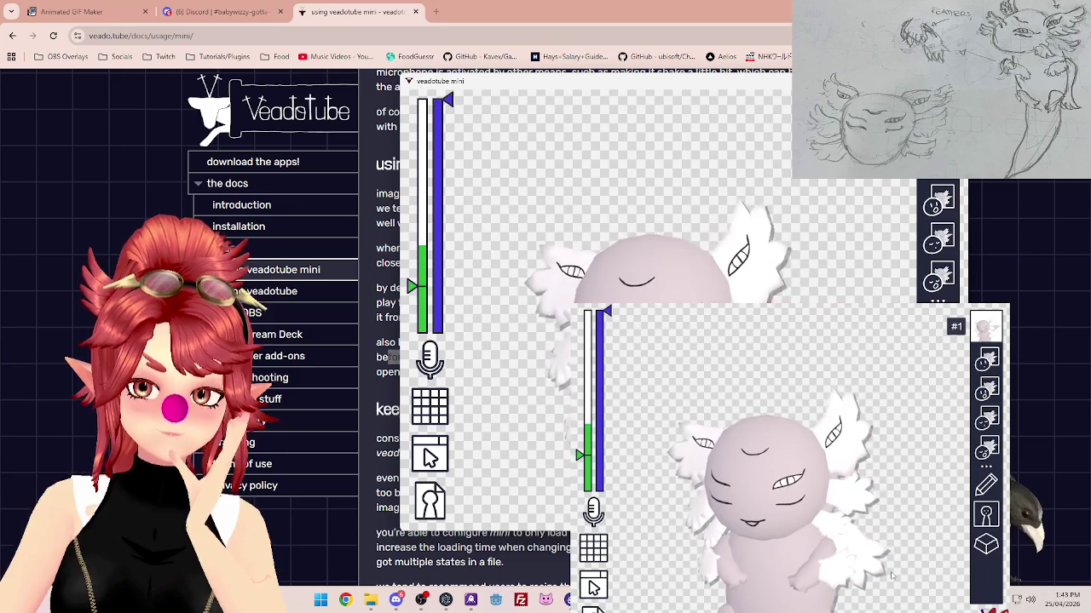
- Turn off sync blink animation for state #1
{"action": "left_click", "coordinate": [988, 488]}
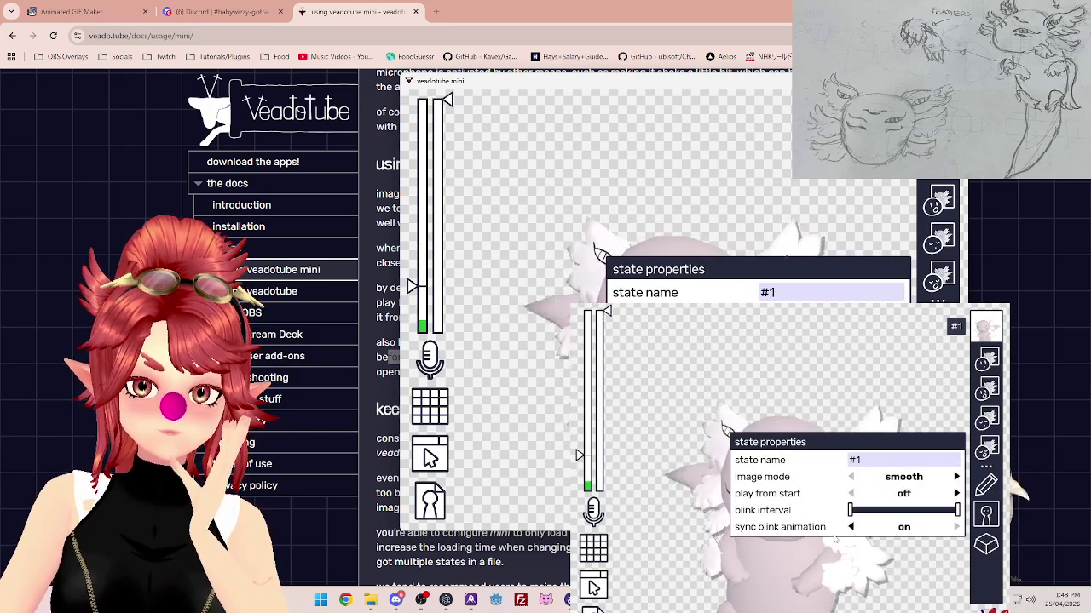
{"action": "left_click", "coordinate": [852, 528]}
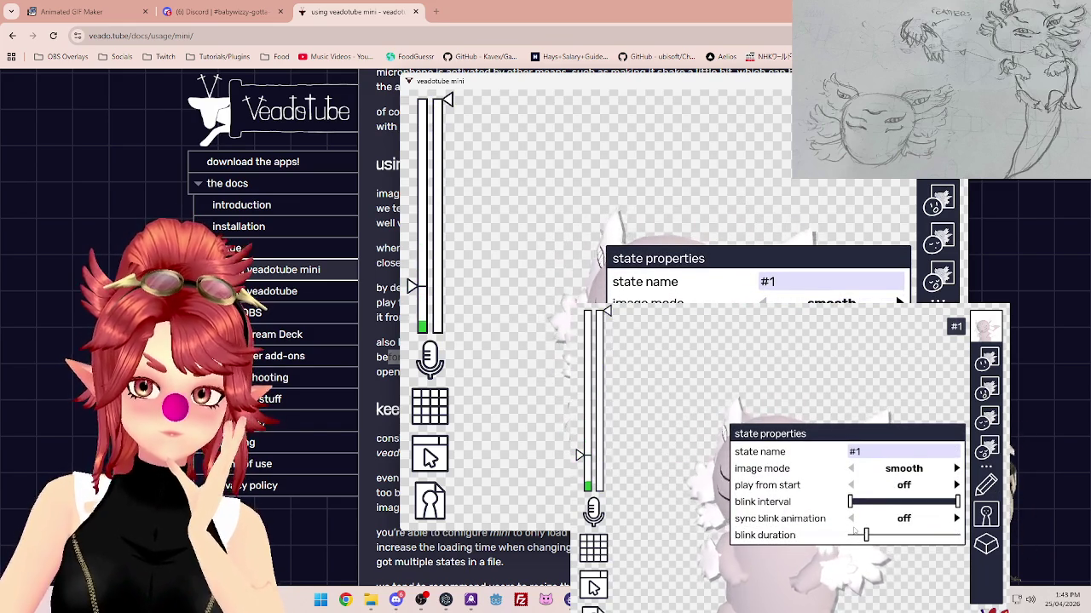
{"action": "left_click", "coordinate": [859, 577]}
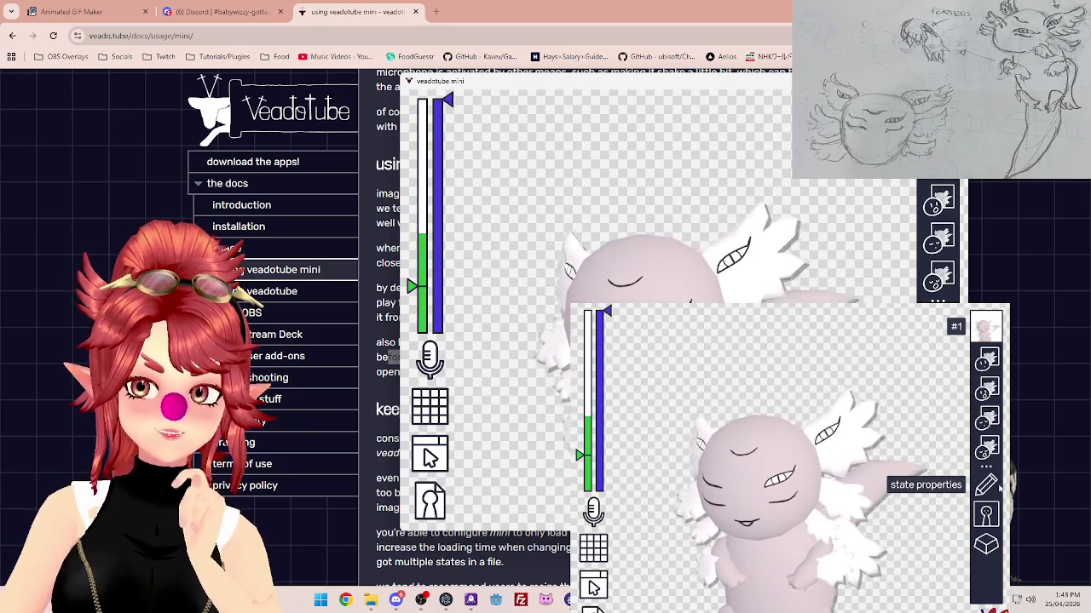
- Move the avatar window higher and further left, then bring the docs page forward
{"action": "left_click", "coordinate": [873, 524]}
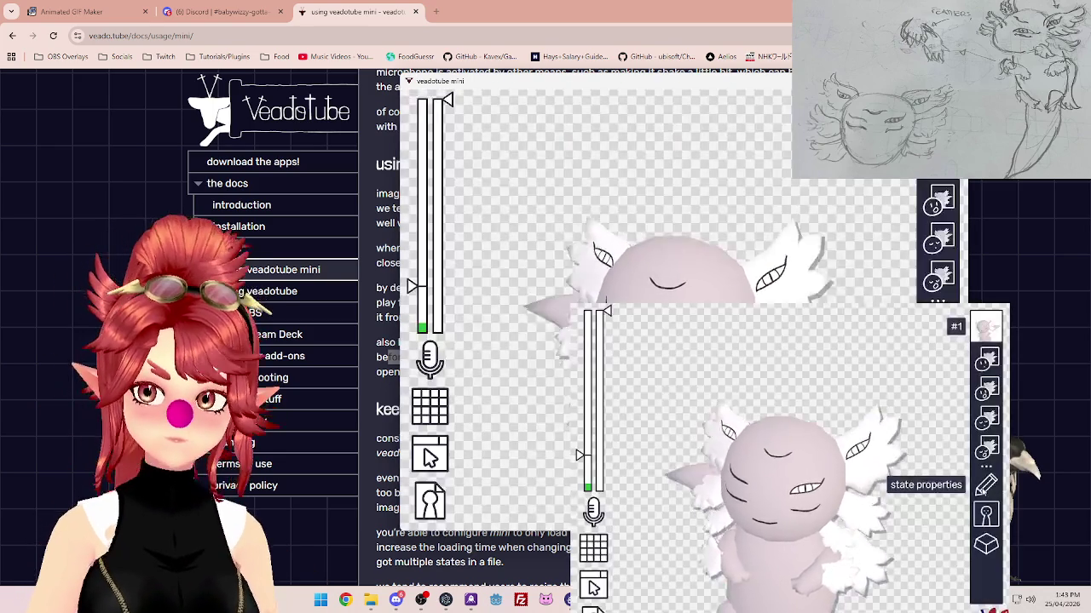
{"action": "left_click", "coordinate": [986, 486]}
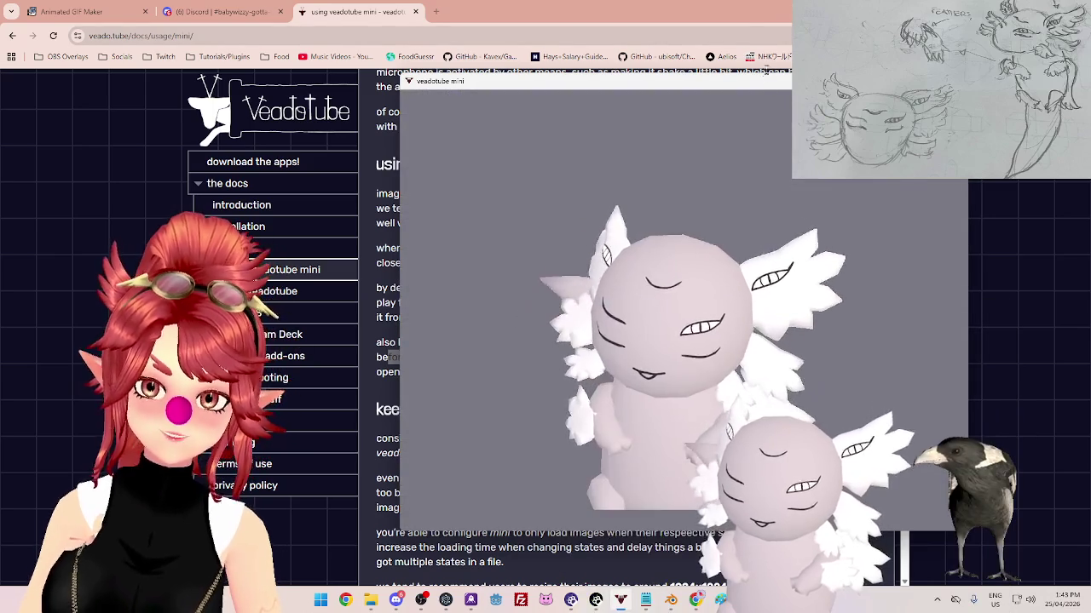
{"action": "mouse_move", "coordinate": [771, 89]}
{"action": "left_mouse_down"}
{"action": "mouse_move", "coordinate": [526, 77]}
{"action": "mouse_move", "coordinate": [467, 94]}
{"action": "left_mouse_up"}
{"action": "left_click", "coordinate": [644, 14]}
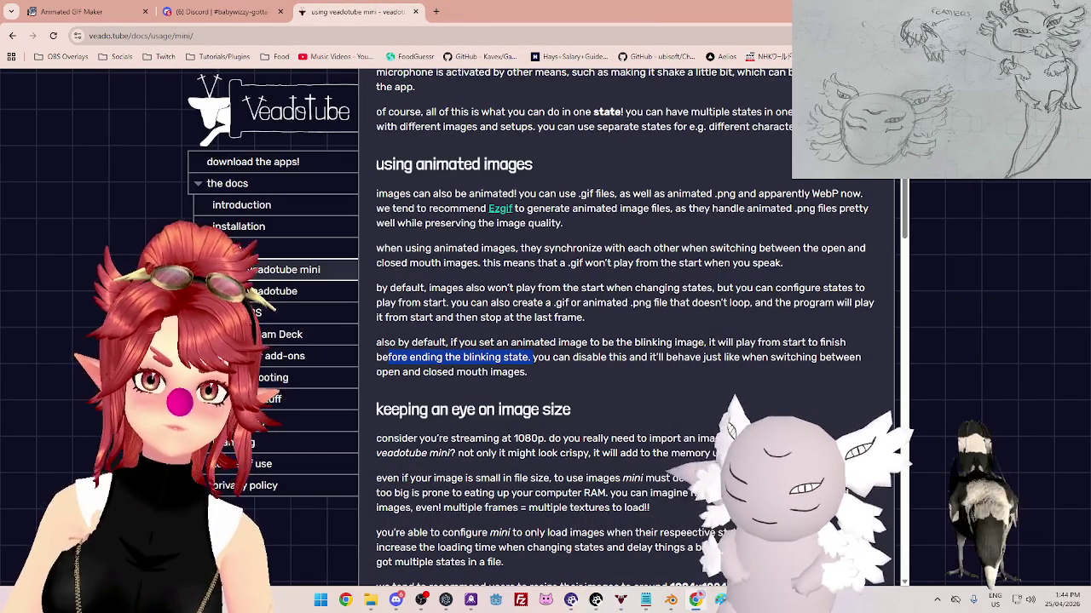
- Move the avatar window to the centre of the docs page
{"action": "left_click_drag", "start_coordinate": [817, 477], "coordinate": [528, 460]}
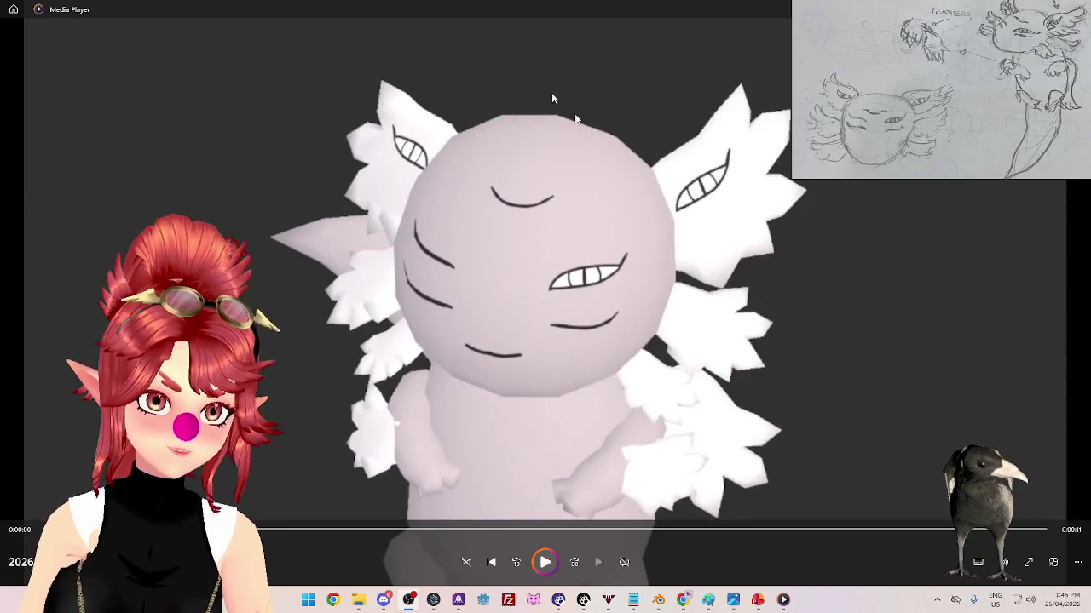
- Close the full-screen axolotl clip with Alt+F4
{"action": "key", "text": "alt+F4"}
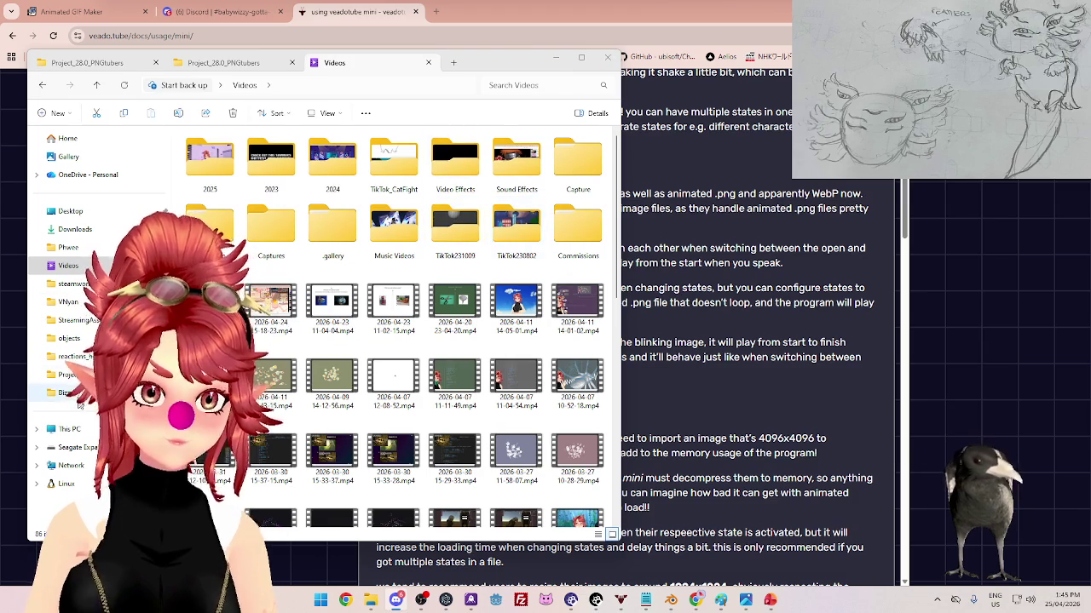
- Open Project_28.0_PNGtubers and select the four axolotl GIFs
{"action": "left_click", "coordinate": [62, 375]}
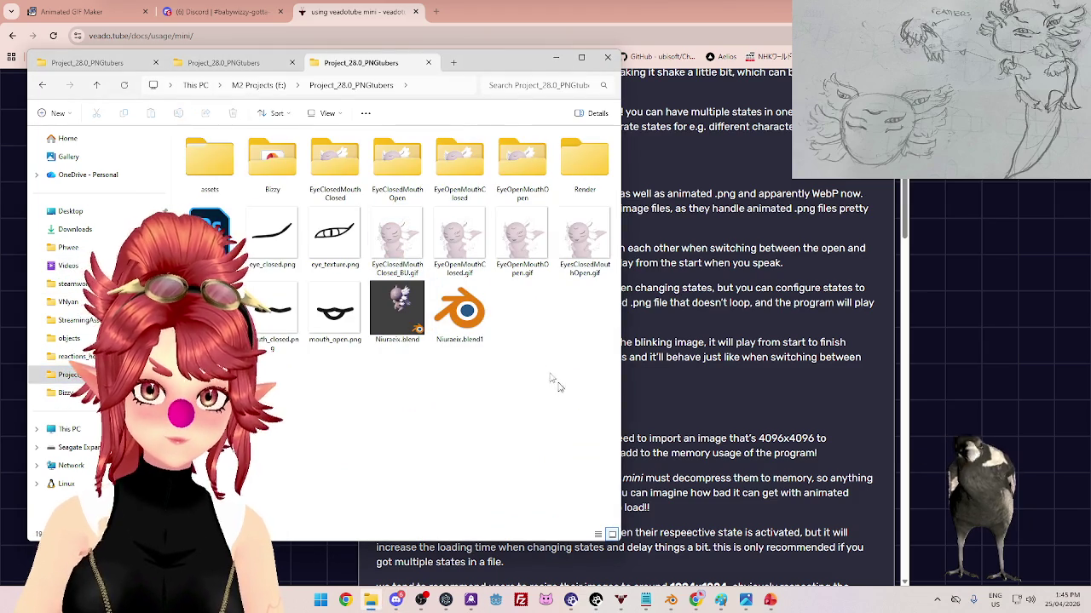
{"action": "left_click", "coordinate": [397, 240]}
{"action": "left_click", "coordinate": [584, 247], "text": "shift"}
{"action": "left_click_drag", "start_coordinate": [404, 250], "coordinate": [442, 7]}
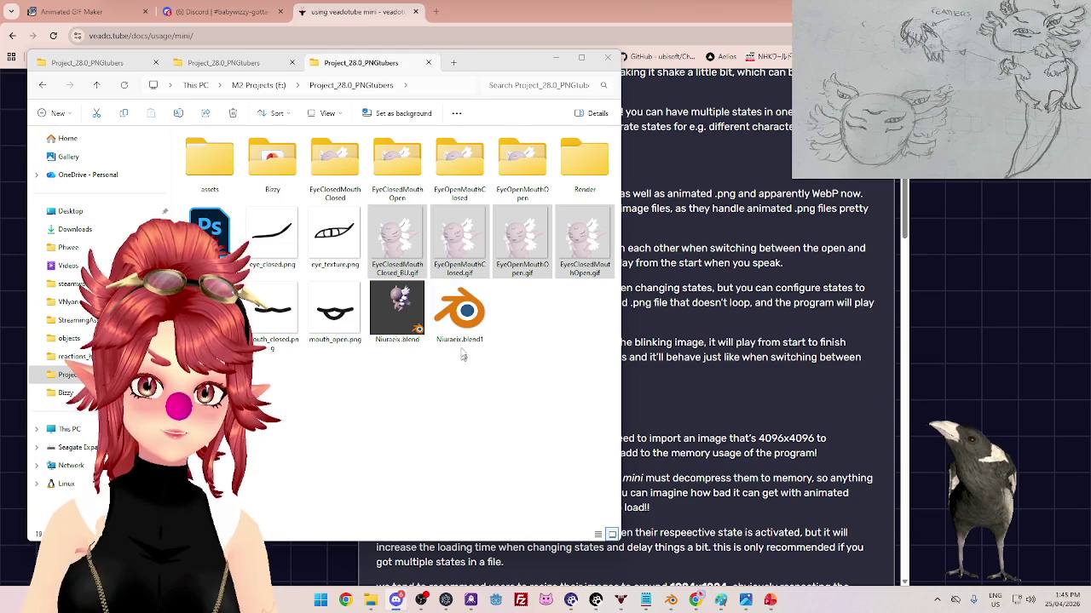
- Save the Niuraeix.blend project in Blender and return to the folder
{"action": "left_click", "coordinate": [461, 320]}
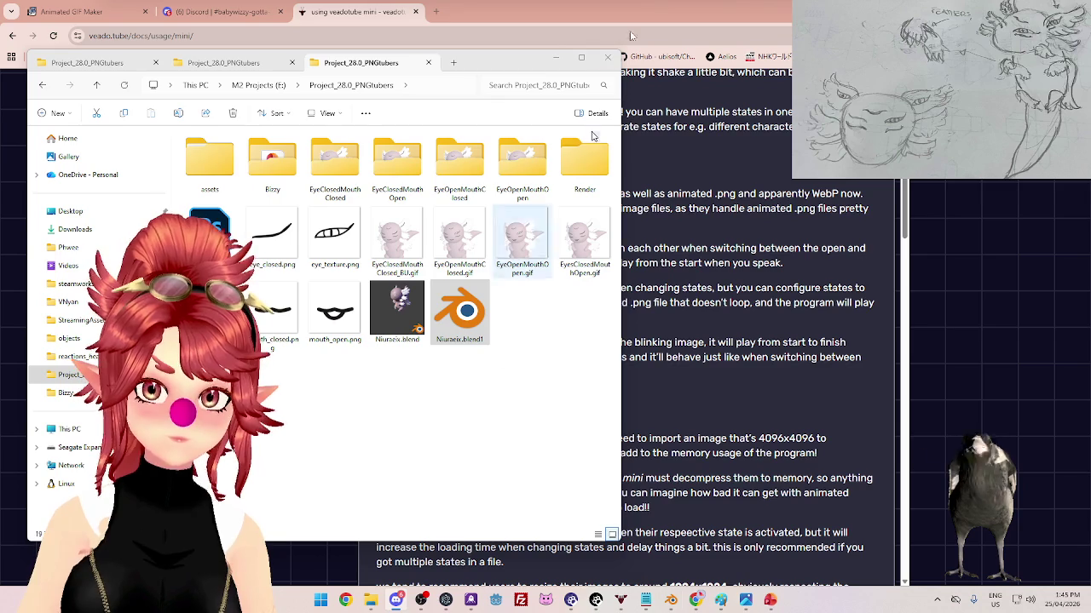
{"action": "left_click", "coordinate": [678, 603]}
{"action": "key", "text": "ctrl+s"}
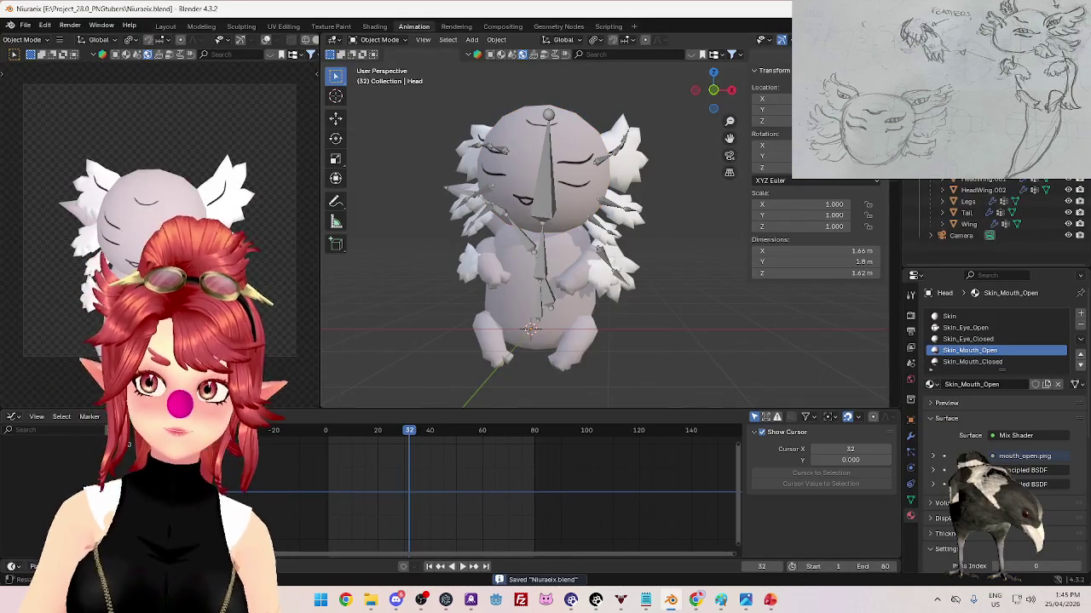
{"action": "key", "text": "alt+Tab"}
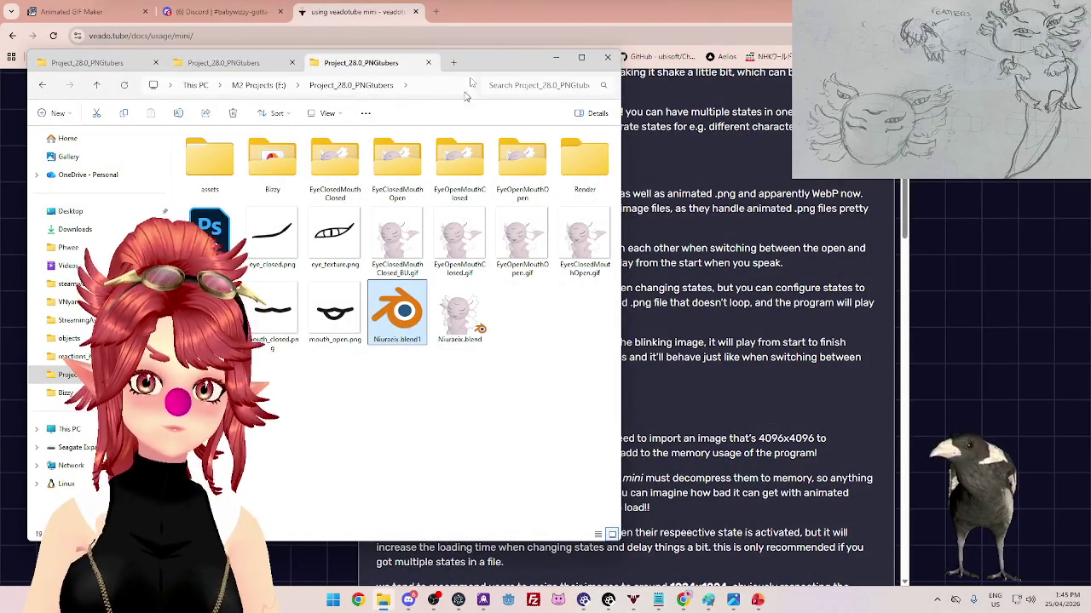
- Select mouth_open, mouth_closed, eye_texture and eye_closed PNGs, then bring veadotube mini forward
{"action": "mouse_move", "coordinate": [460, 317]}
{"action": "left_mouse_down"}
{"action": "mouse_move", "coordinate": [488, 242]}
{"action": "mouse_move", "coordinate": [408, 599]}
{"action": "left_mouse_up"}
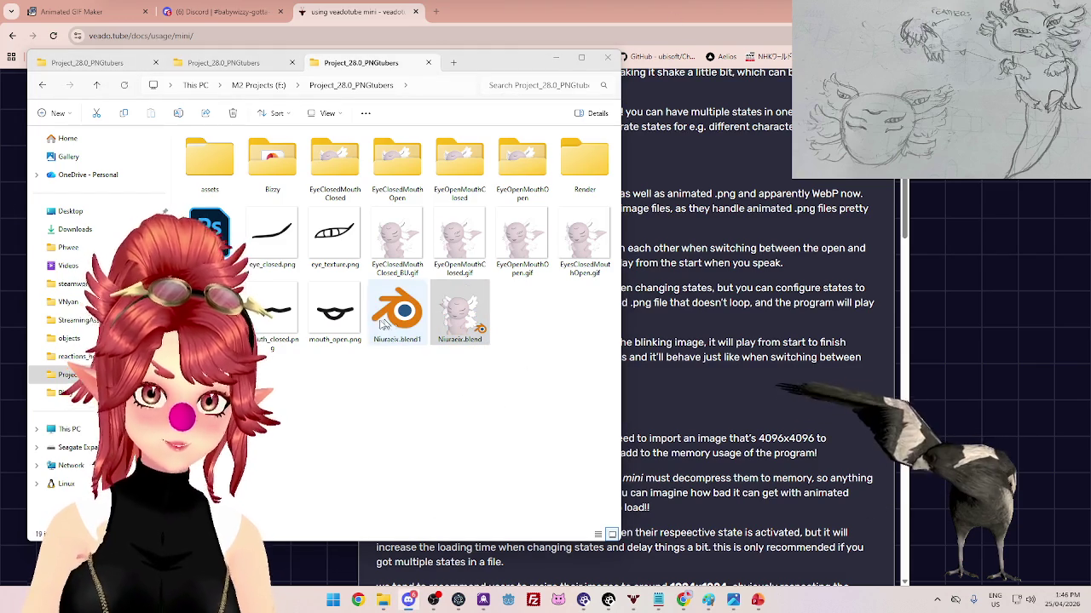
{"action": "left_click", "coordinate": [335, 311]}
{"action": "left_click", "coordinate": [282, 311], "text": "ctrl"}
{"action": "left_click", "coordinate": [317, 242], "text": "ctrl"}
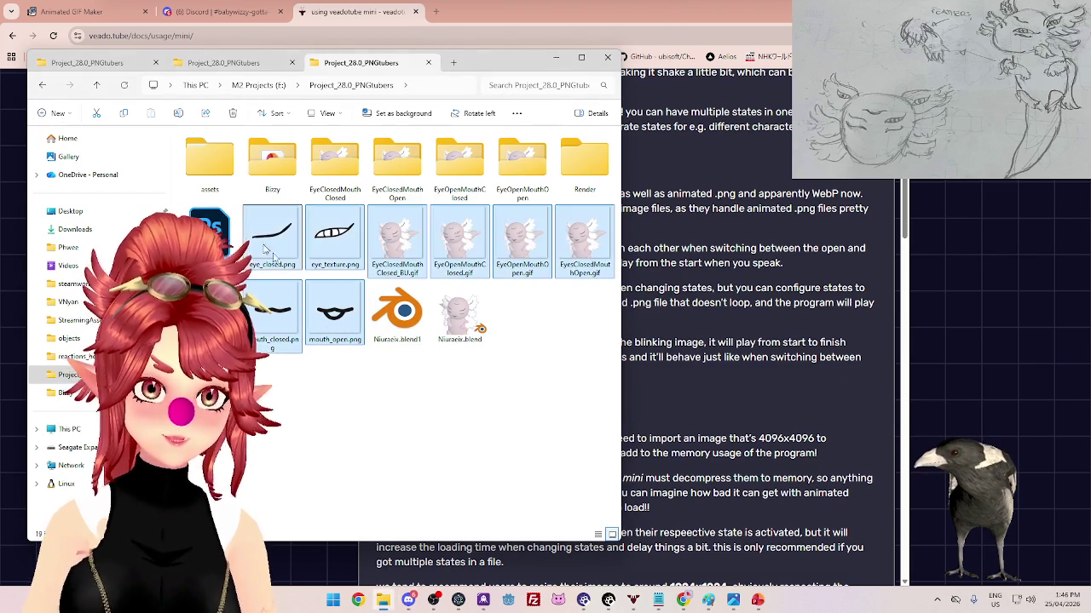
{"action": "left_click", "coordinate": [272, 239], "text": "ctrl"}
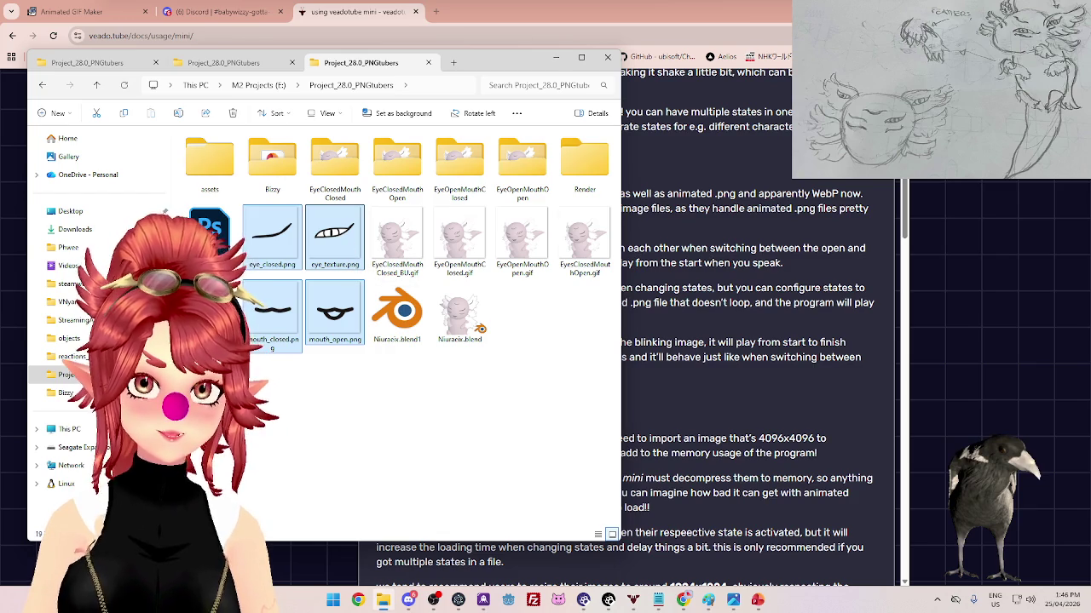
{"action": "left_click", "coordinate": [408, 600]}
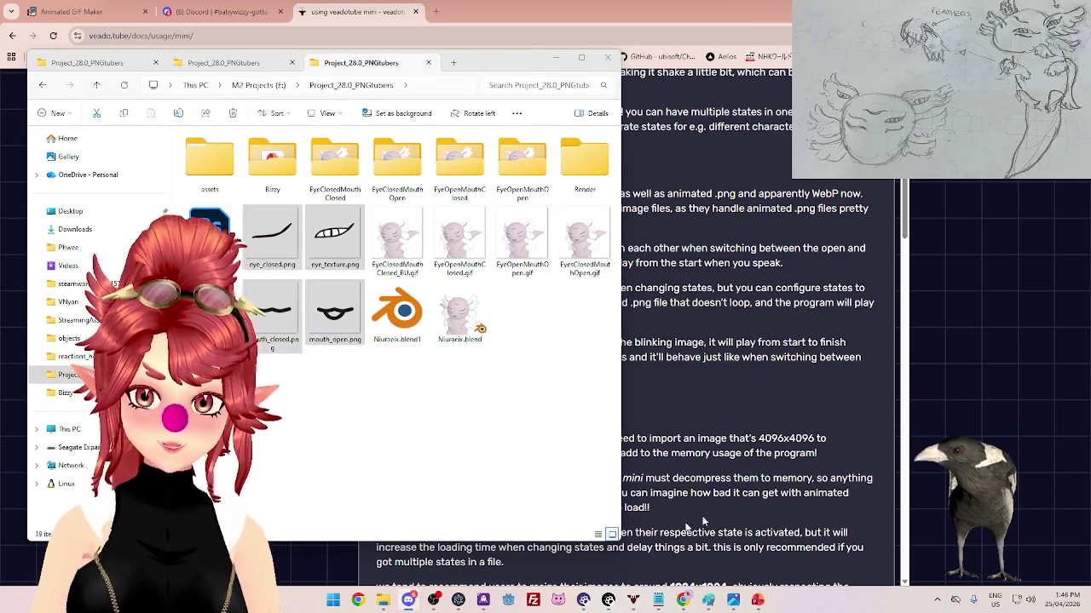
{"action": "left_click", "coordinate": [633, 601]}
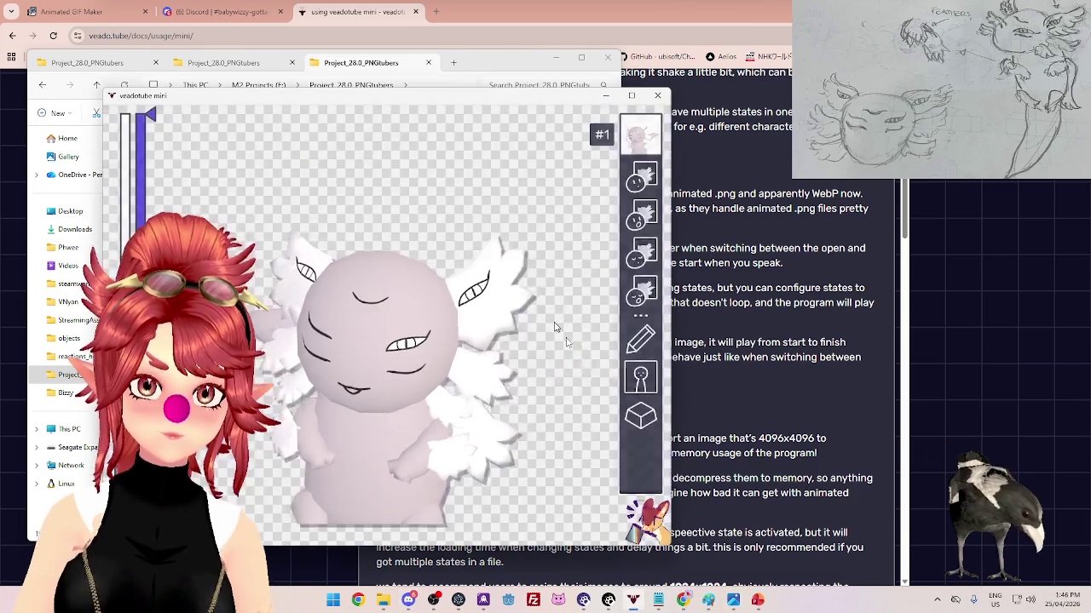
- Snip state #1's properties panel with Win+Shift+S, then close veadotube mini
{"action": "left_click", "coordinate": [641, 341]}
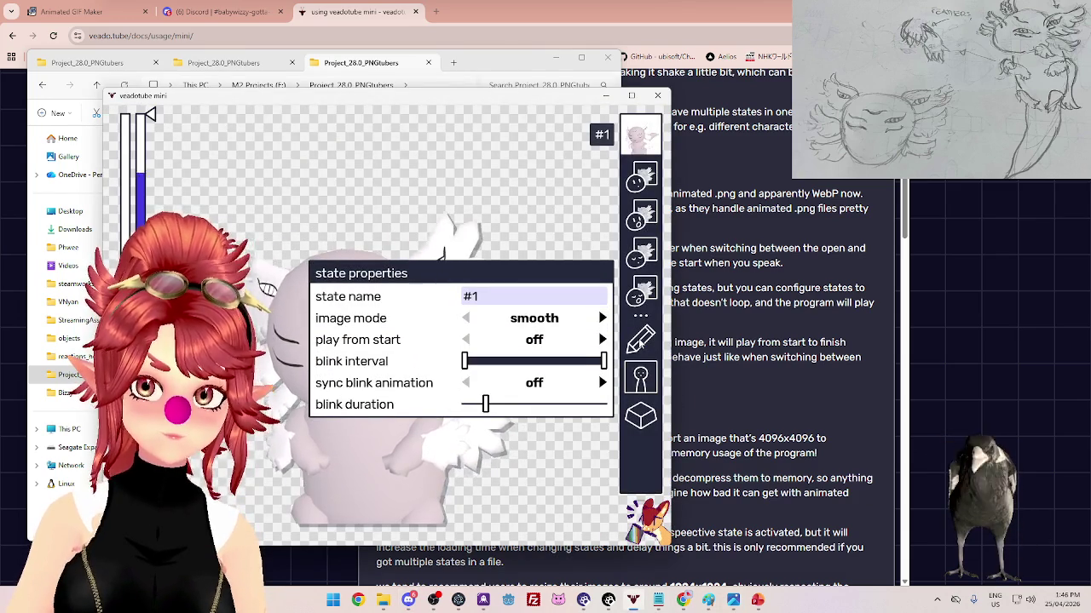
{"action": "key", "text": "super+shift+s"}
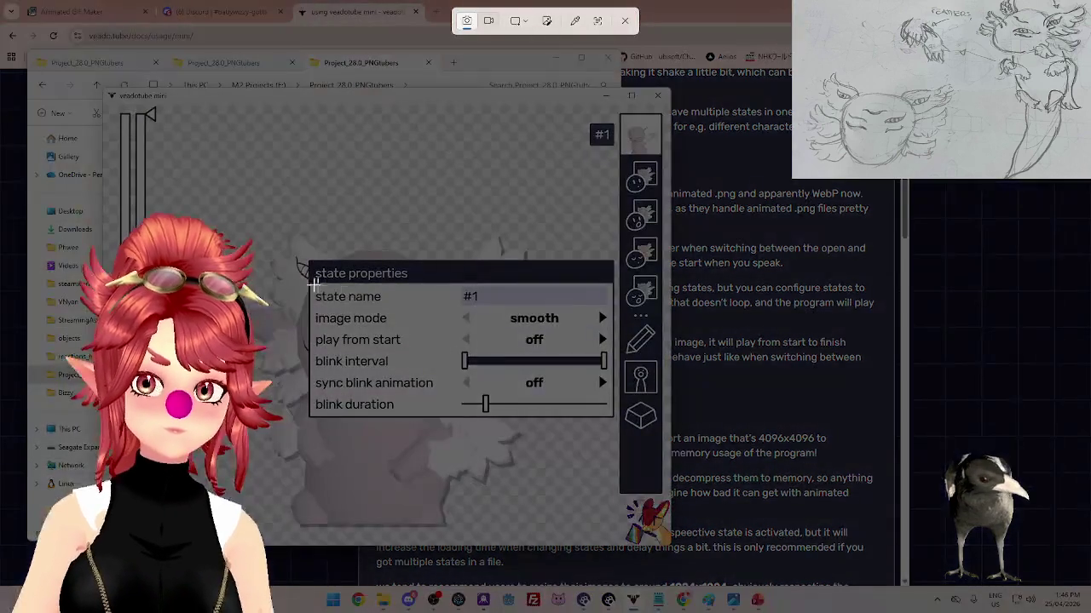
{"action": "left_click_drag", "start_coordinate": [303, 253], "coordinate": [618, 430]}
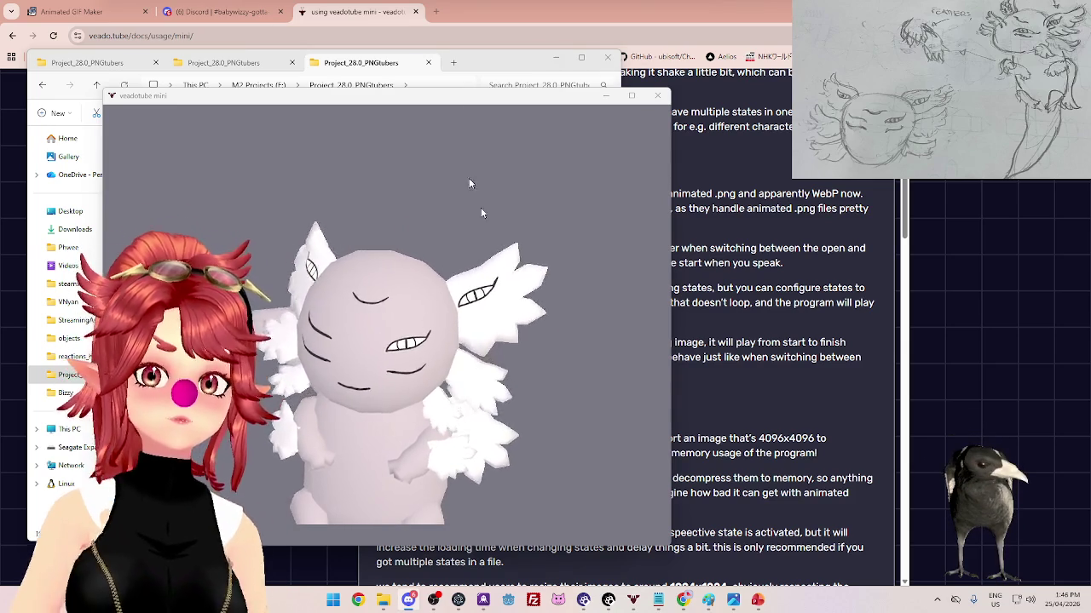
{"action": "left_click", "coordinate": [657, 96]}
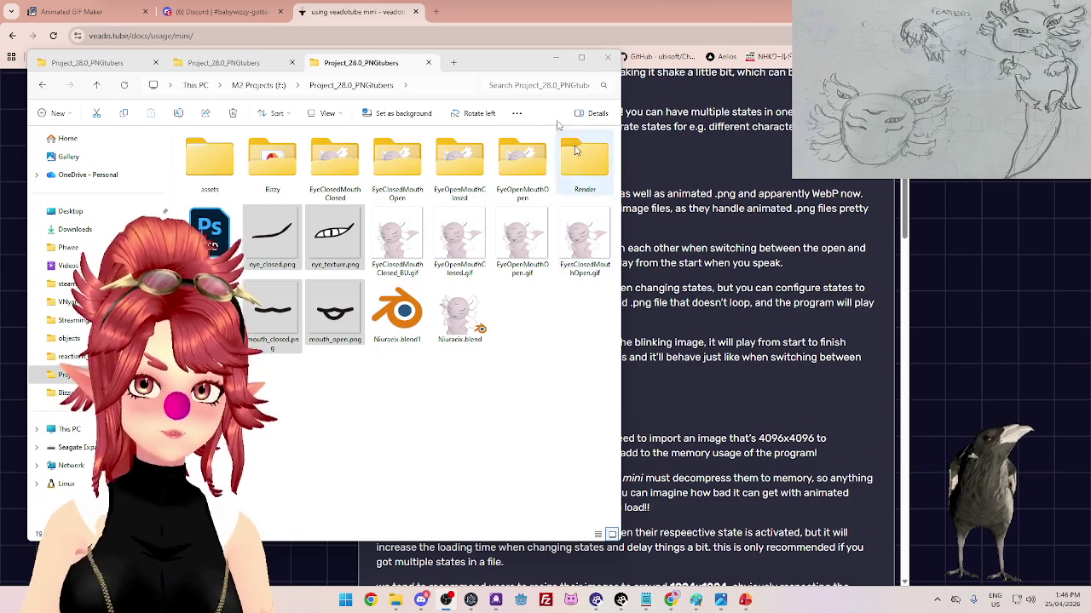
- Close the project folder's extra tabs and the File Explorer window
{"action": "left_click_drag", "start_coordinate": [501, 69], "coordinate": [571, 79]}
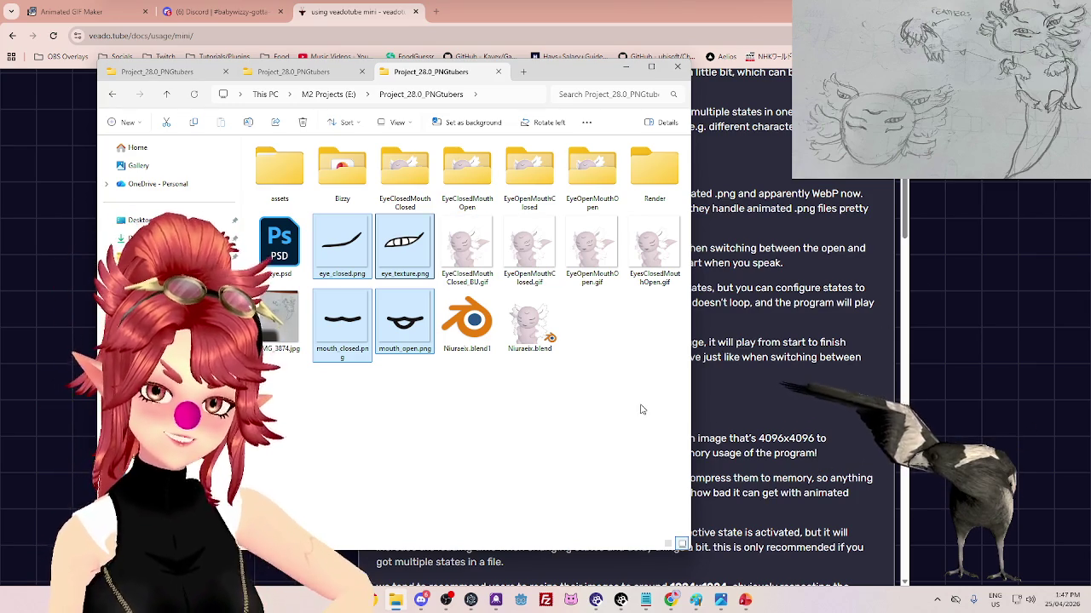
{"action": "left_click", "coordinate": [499, 72]}
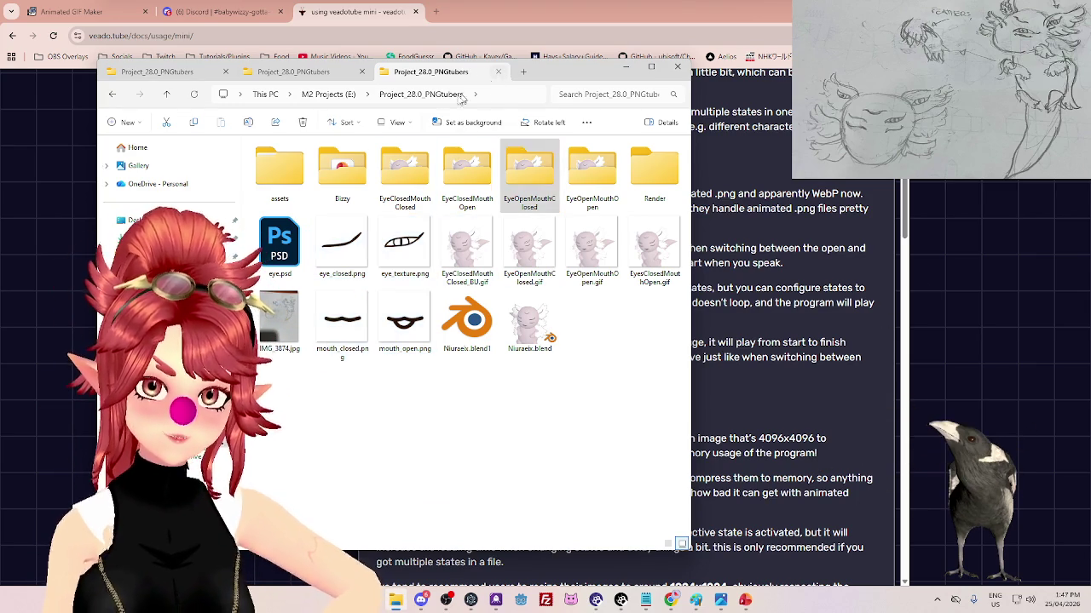
{"action": "left_click", "coordinate": [362, 73]}
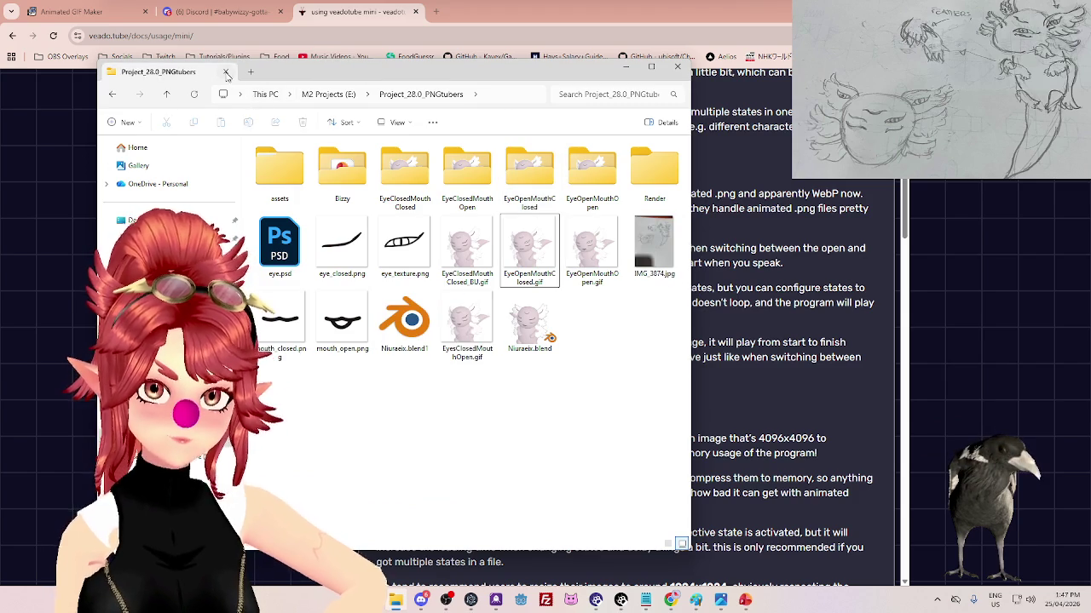
{"action": "left_click", "coordinate": [226, 73]}
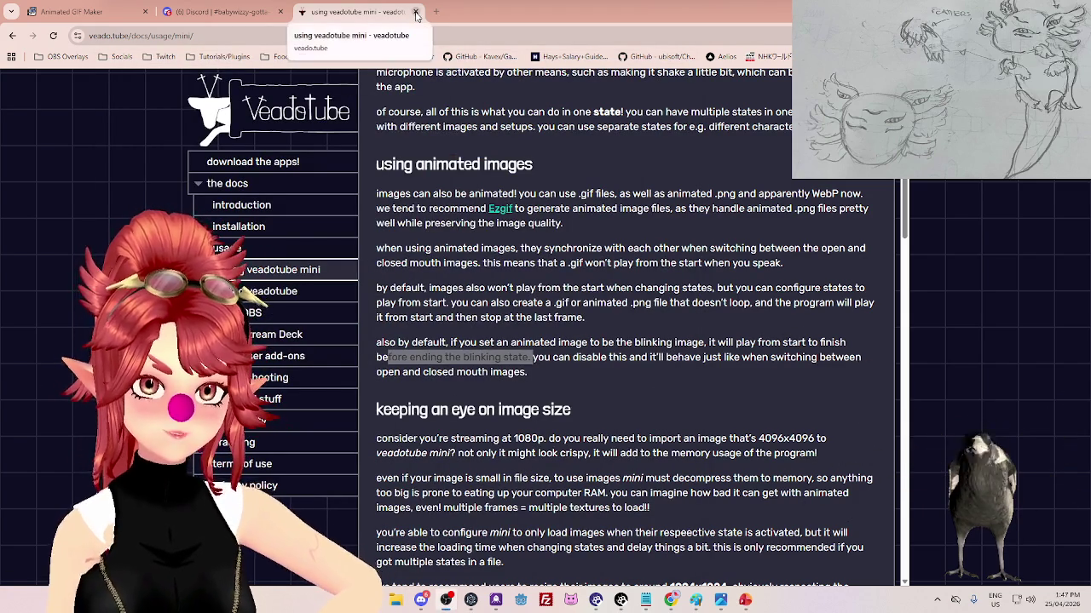
- Close the Discord and veadotube docs tabs and the browser window
{"action": "left_click", "coordinate": [280, 12]}
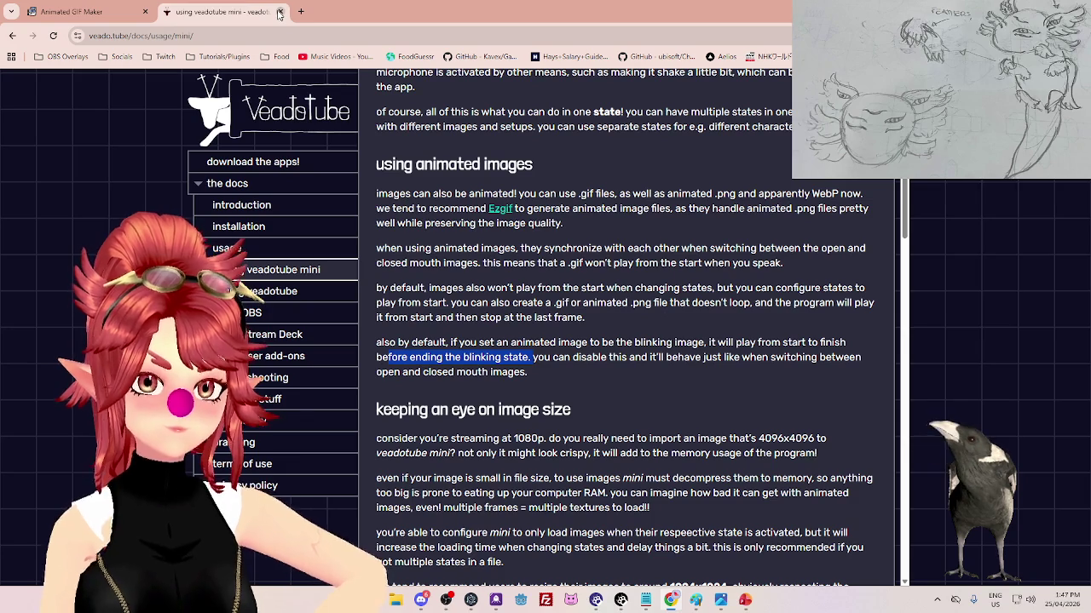
{"action": "left_click", "coordinate": [280, 12]}
{"action": "key", "text": "ctrl+w"}
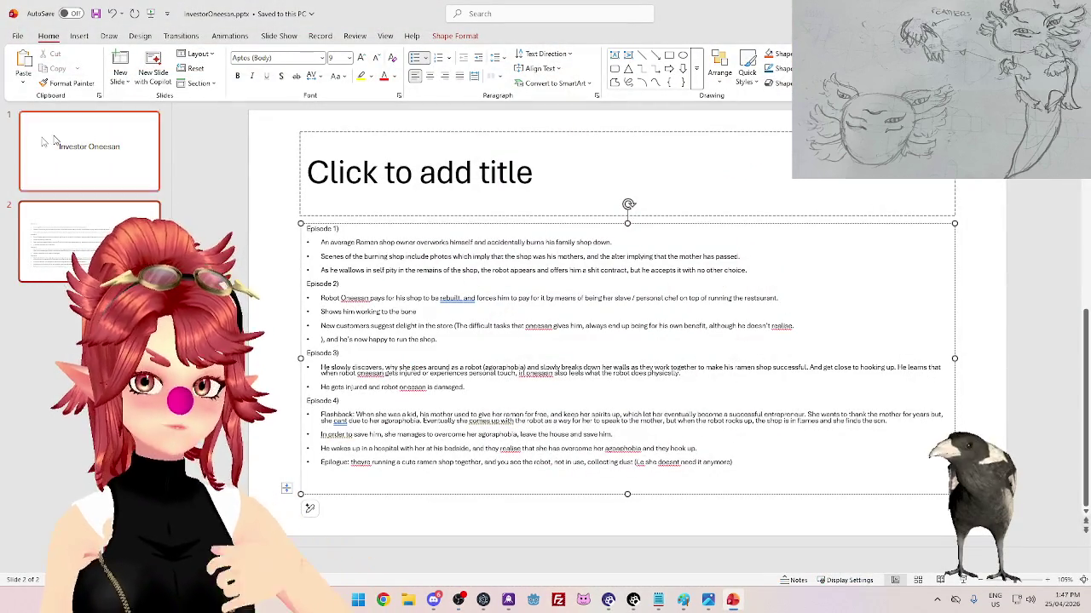
- Delete slide 2's empty title placeholder and stretch the episode text box to the top
{"action": "left_click", "coordinate": [360, 194]}
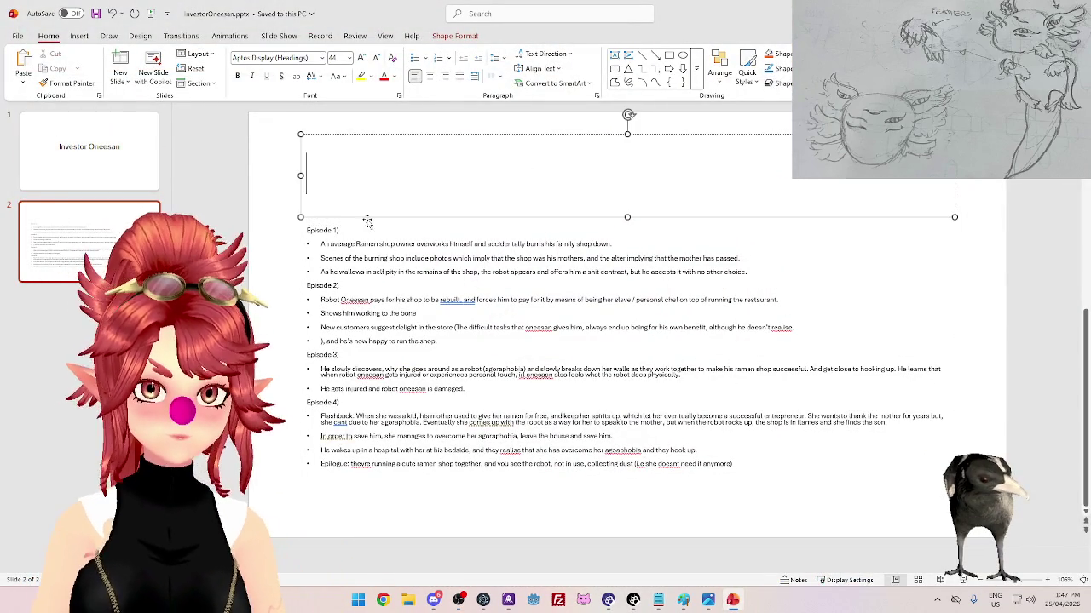
{"action": "key", "text": "Escape"}
{"action": "key", "text": "Delete"}
{"action": "left_click", "coordinate": [362, 221]}
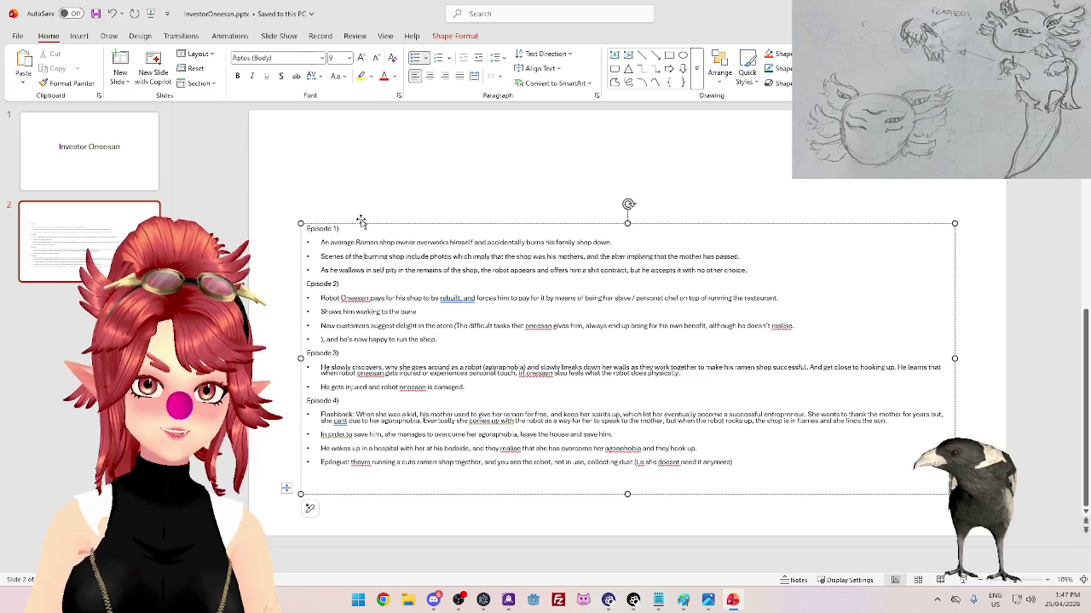
{"action": "left_click_drag", "start_coordinate": [626, 223], "coordinate": [627, 130]}
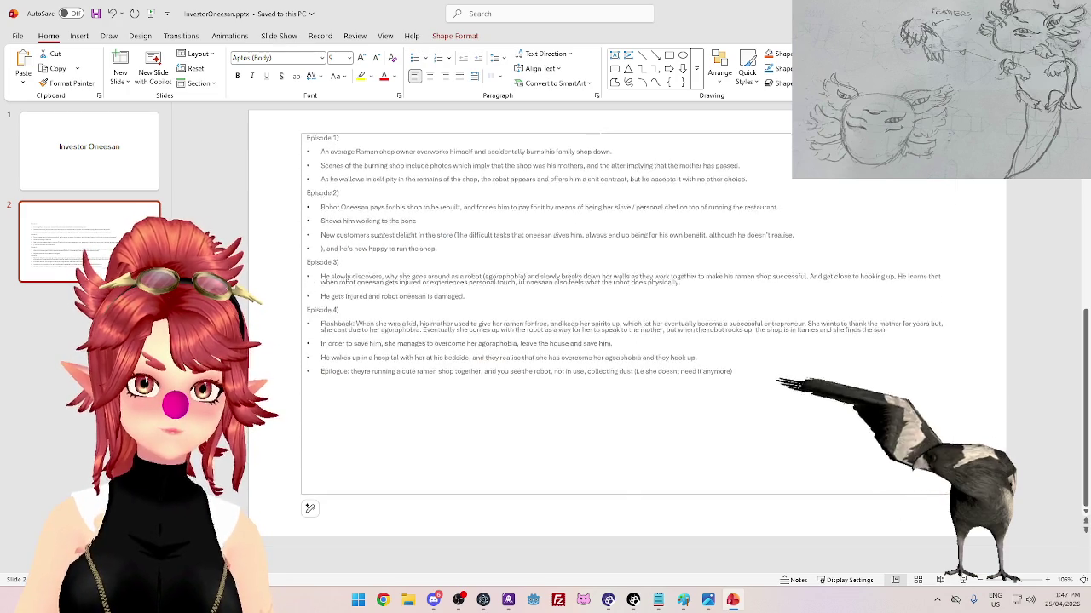
- Delete the empty subtitle placeholder on the Investor Oneesan title slide
{"action": "left_click", "coordinate": [117, 166]}
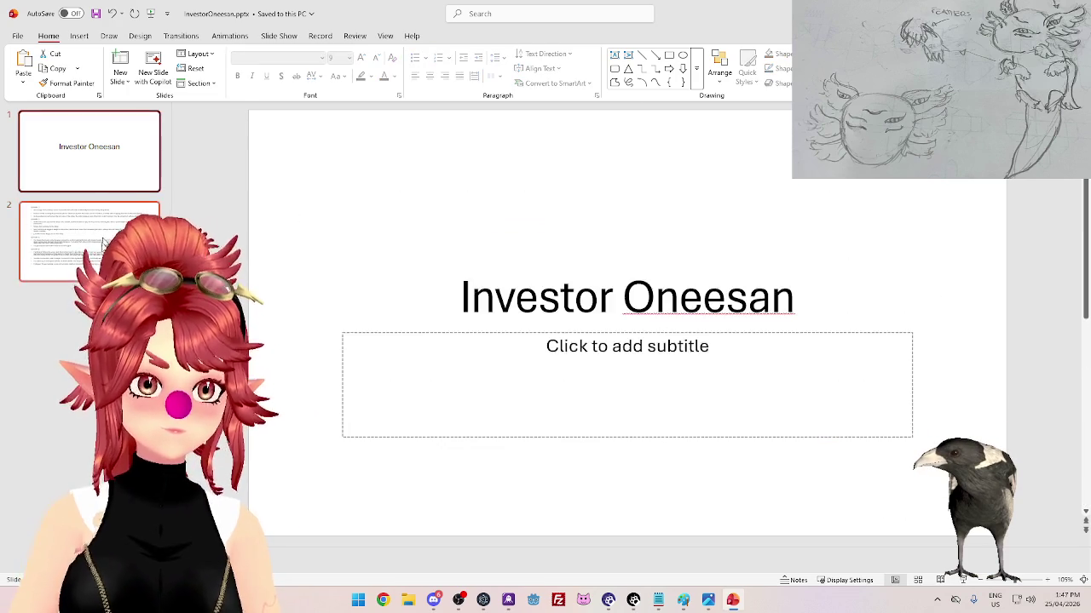
{"action": "left_click", "coordinate": [85, 238]}
{"action": "left_click", "coordinate": [117, 166]}
{"action": "left_click", "coordinate": [371, 334]}
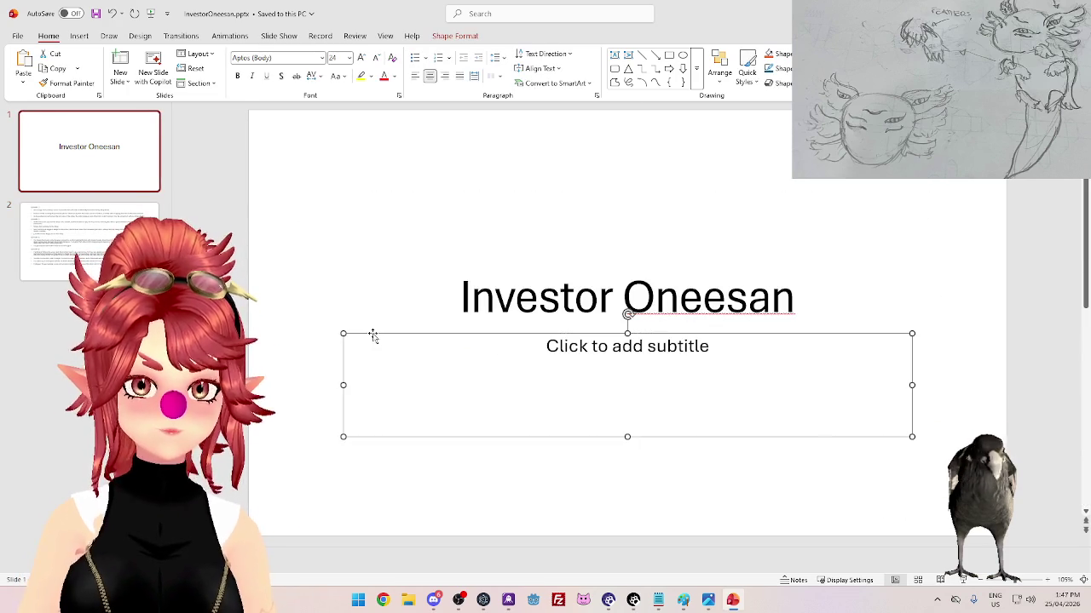
{"action": "key", "text": "Delete"}
{"action": "left_click", "coordinate": [85, 239]}
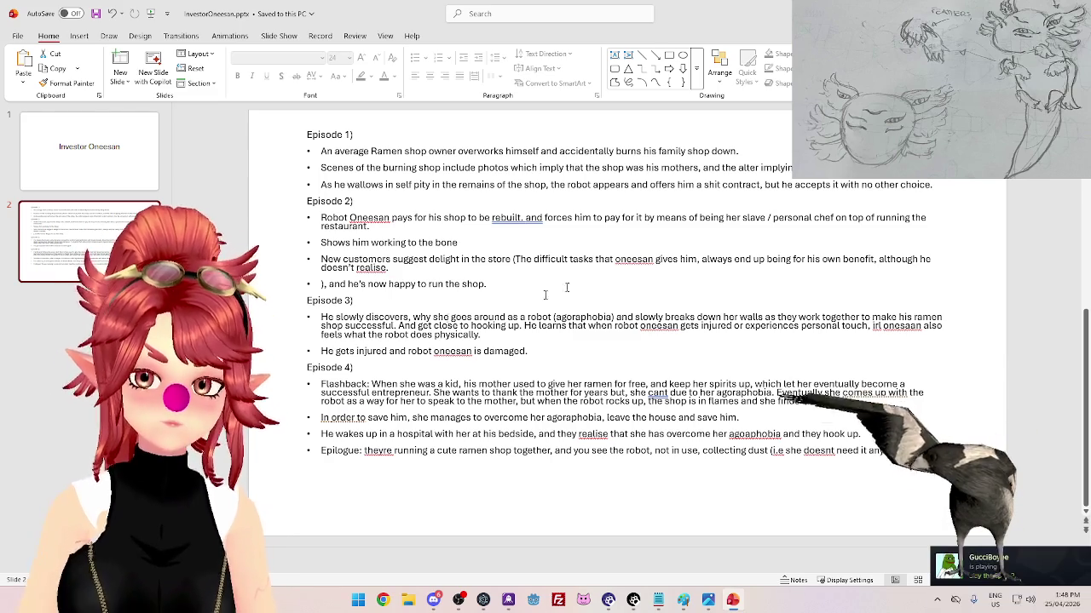
- Add 'ramen' after 'family' and change 'the' to 'an' in the burning-shop bullet
{"action": "left_click", "coordinate": [686, 152]}
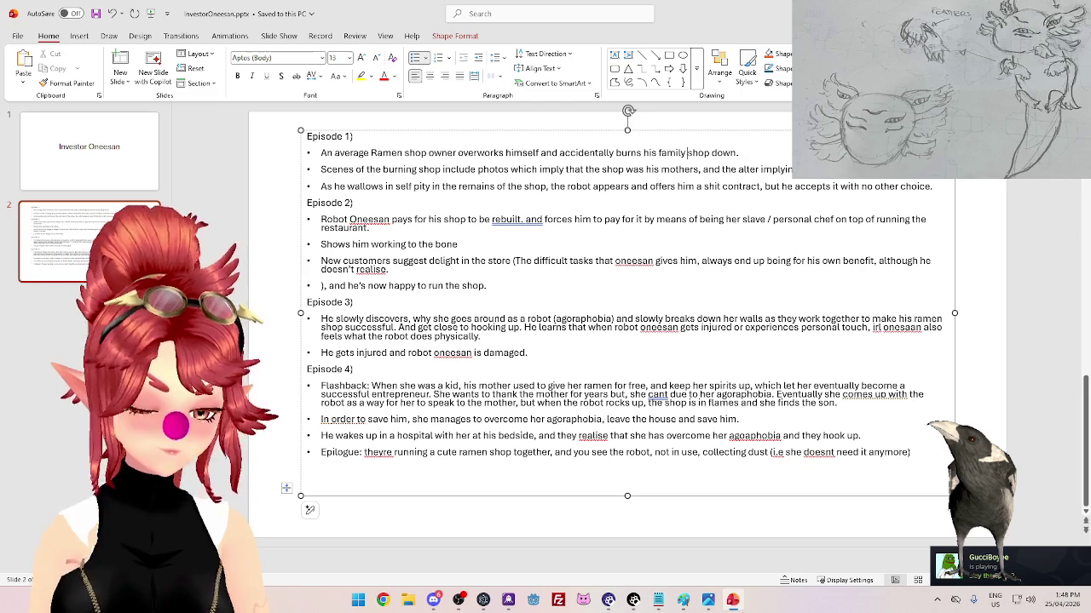
{"action": "type", "text": "ramen"}
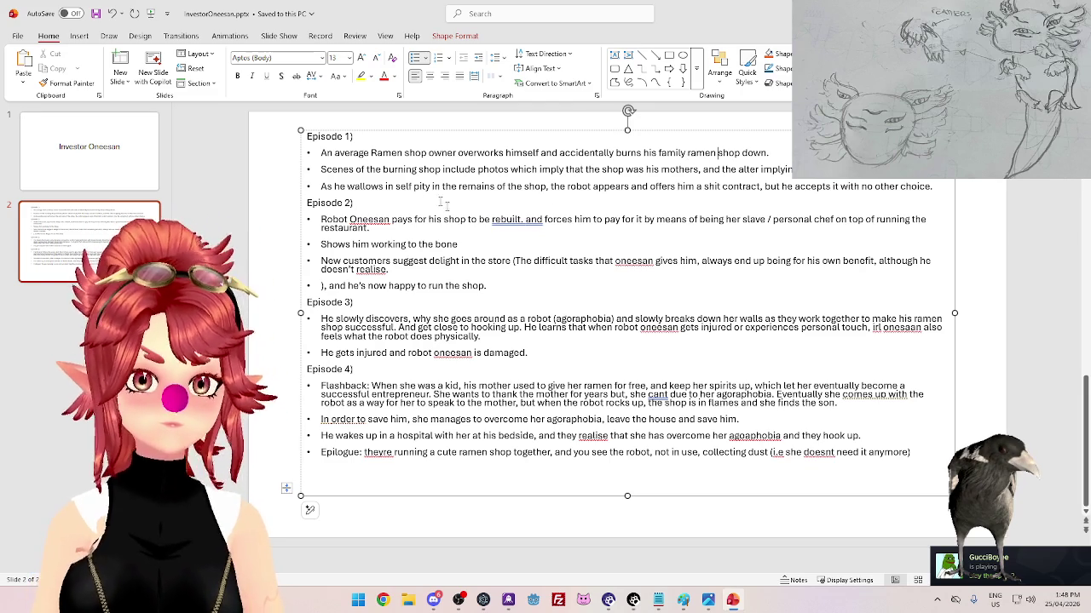
{"action": "left_click", "coordinate": [368, 169]}
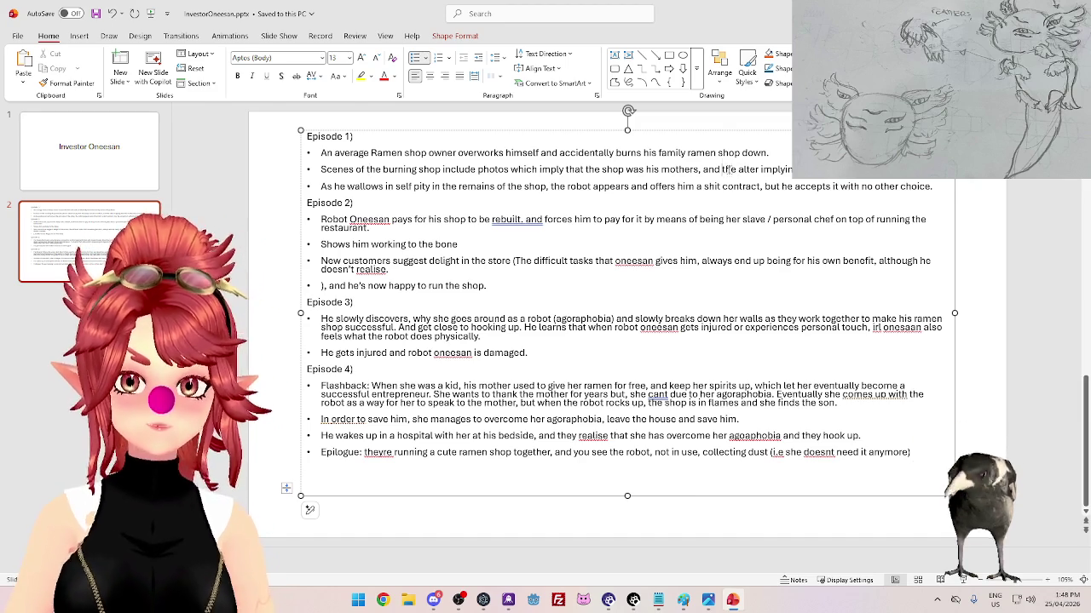
{"action": "type", "text": "an"}
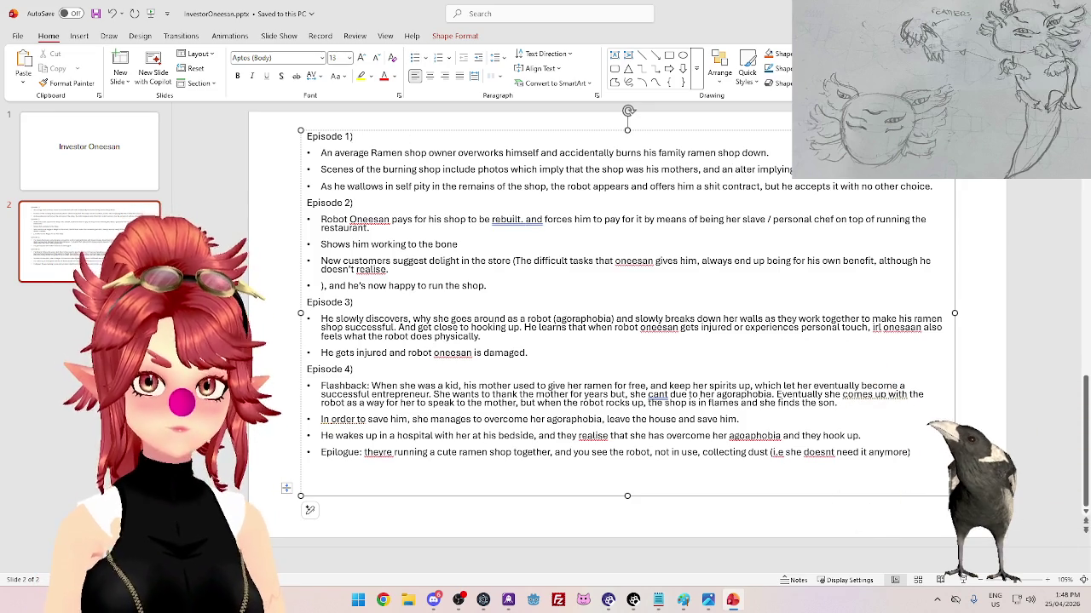
- Label the Episode 1 heading '1min', replacing the trial '40 seconds?'
{"action": "type", "text": "40"}
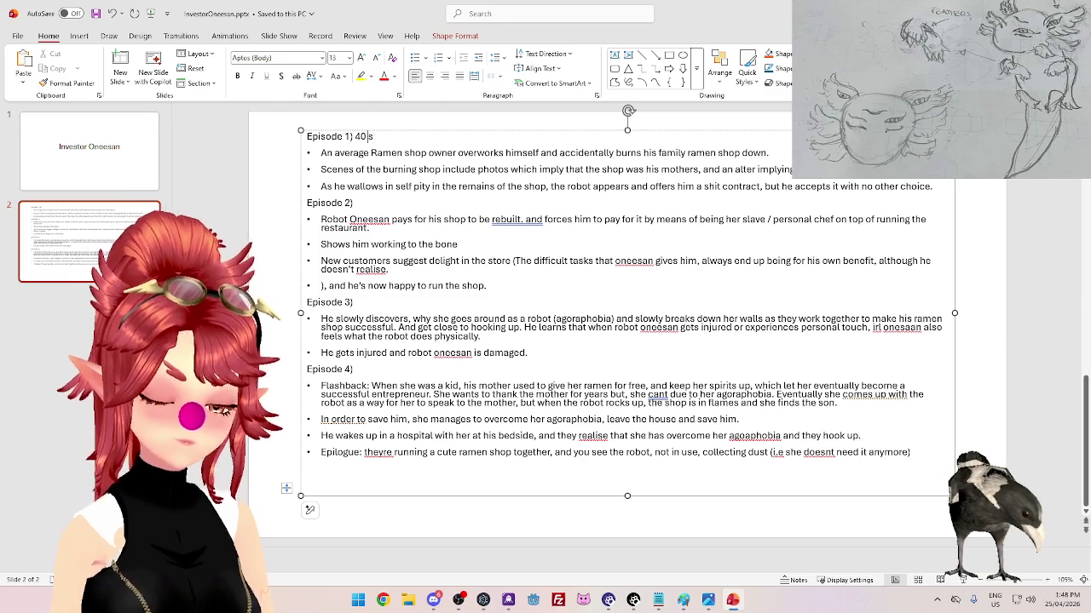
{"action": "type", "text": " seconds"}
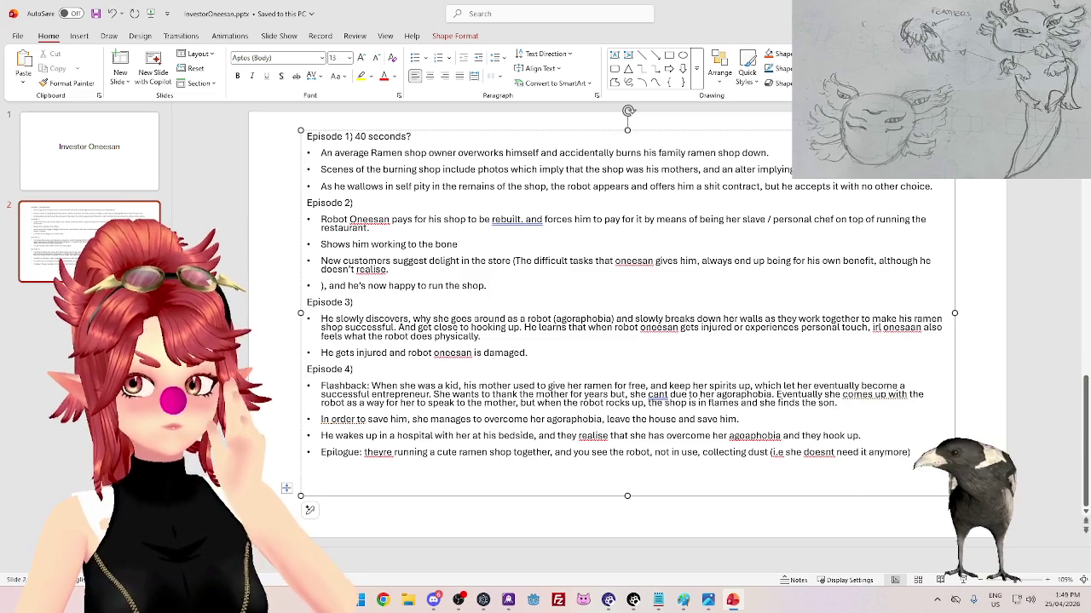
{"action": "left_click", "coordinate": [356, 137]}
{"action": "key", "text": "shift+End"}
{"action": "type", "text": "1min"}
{"action": "left_click", "coordinate": [353, 203]}
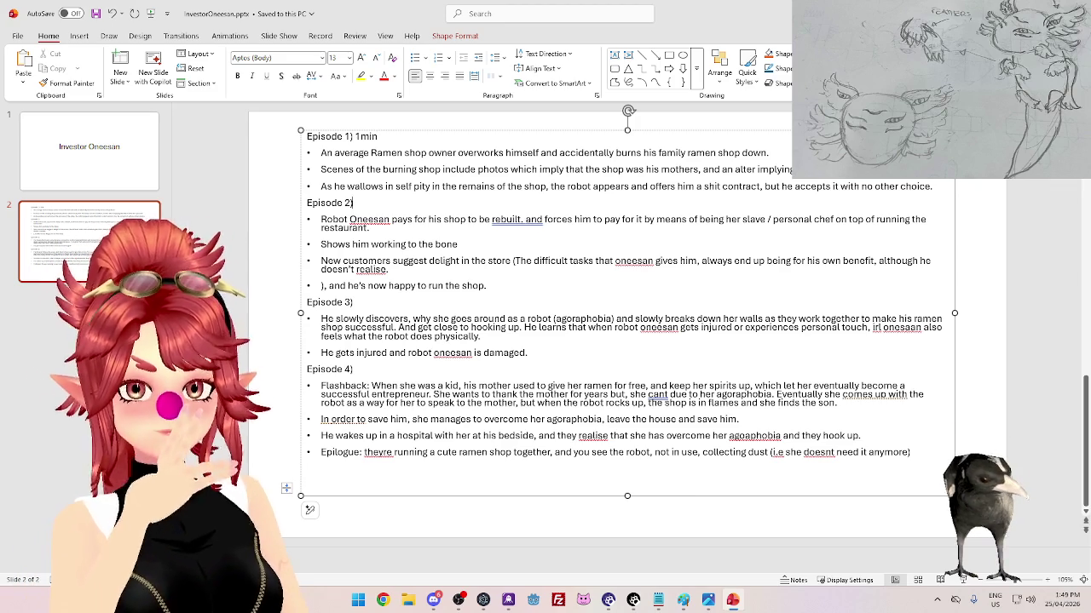
- Remove the period after 'rebuilt' and reword the tasks clause to 'resulted in better shop outcomes,'
{"action": "key", "text": "Down"}
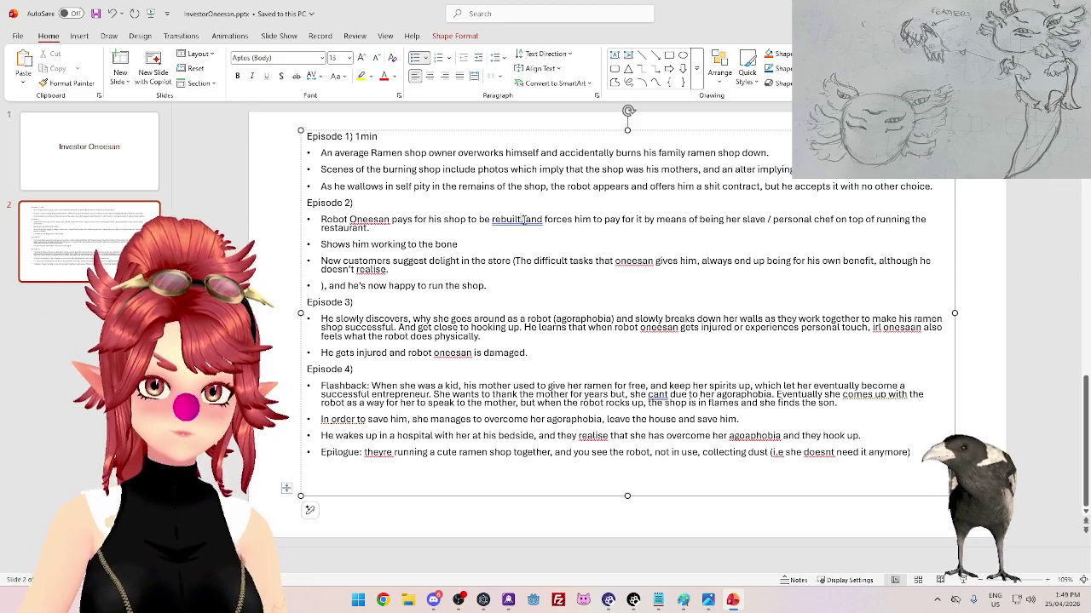
{"action": "key", "text": "BackSpace"}
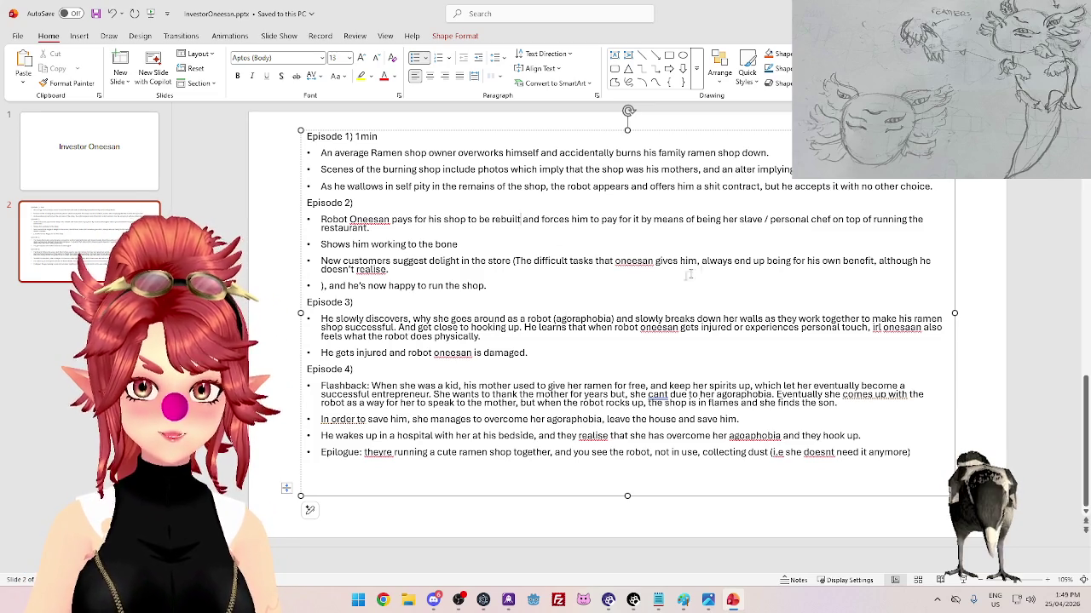
{"action": "key", "text": "ctrl+z"}
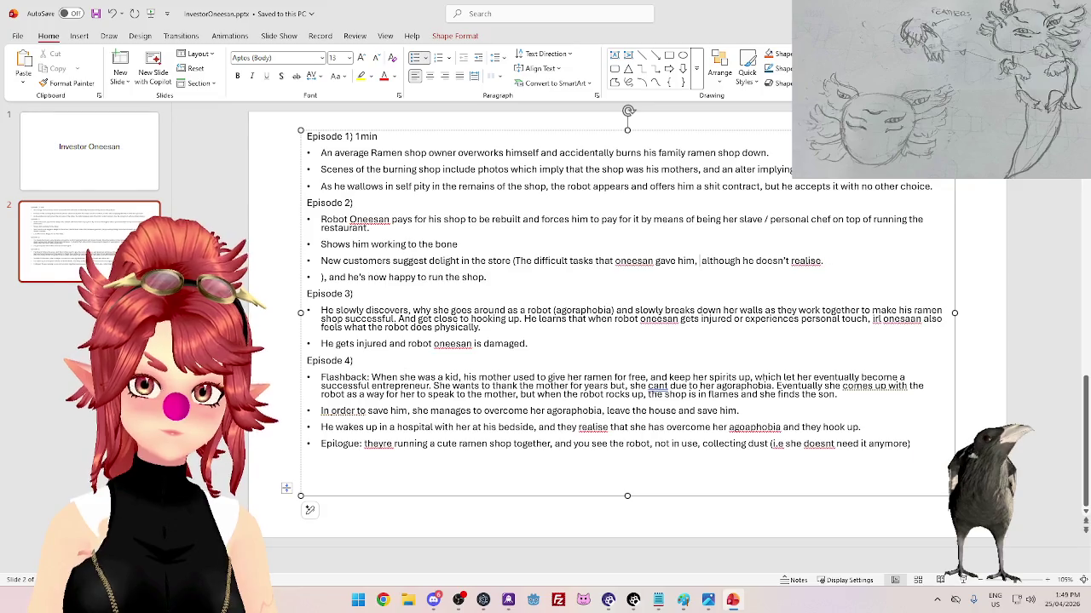
{"action": "type", "text": "resulted"}
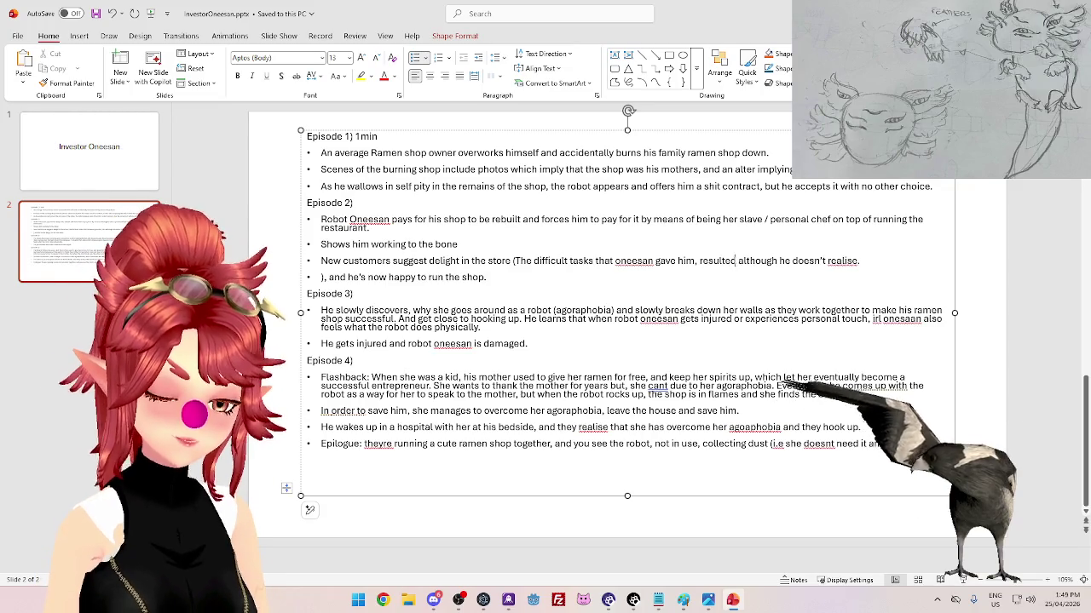
{"action": "type", "text": " in be"}
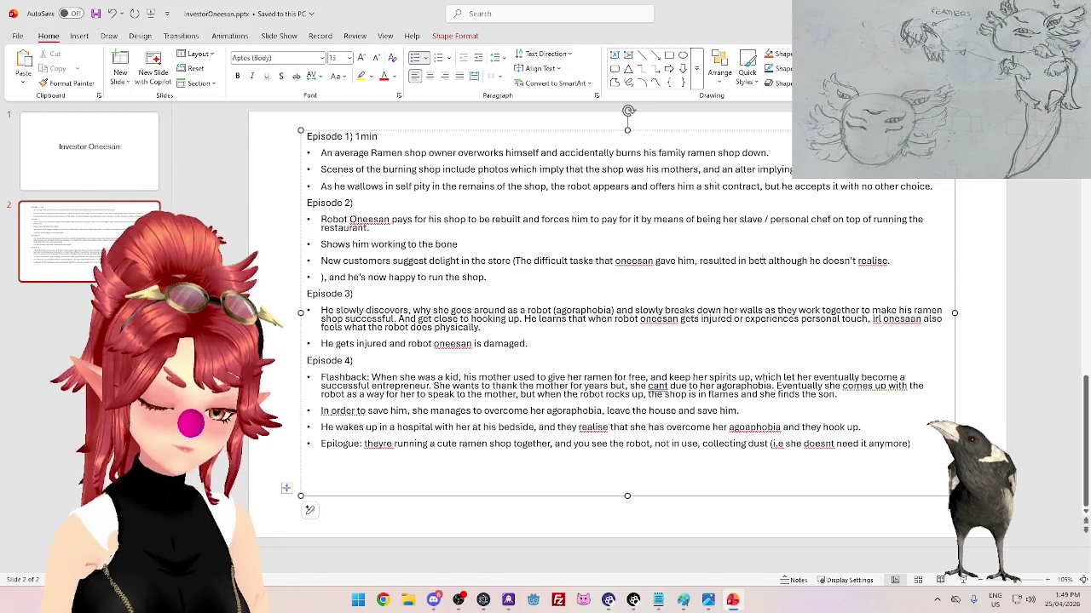
{"action": "type", "text": "tter s"}
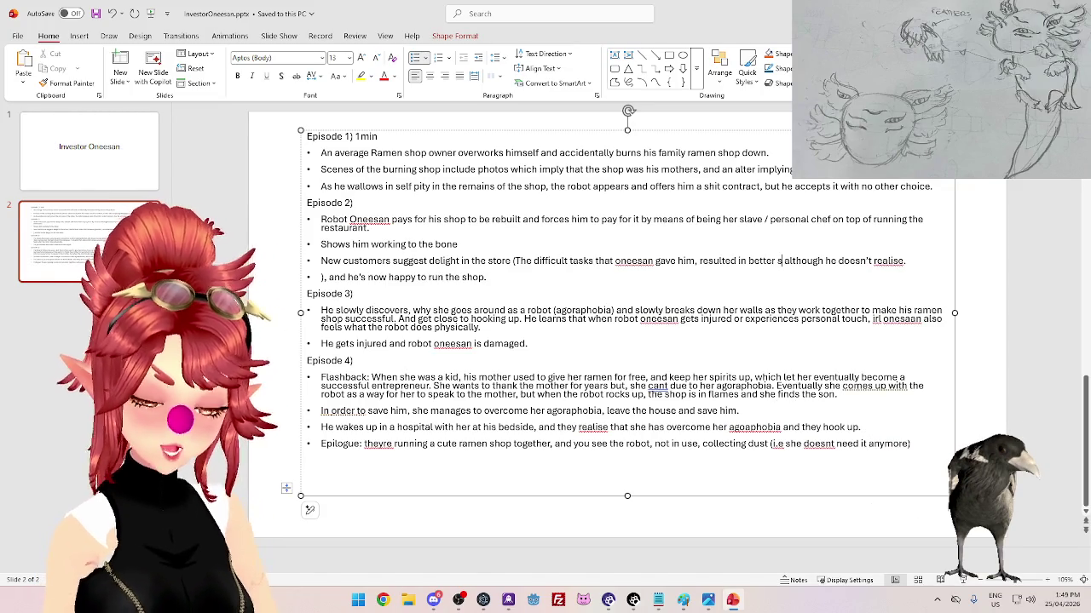
{"action": "type", "text": "hop"}
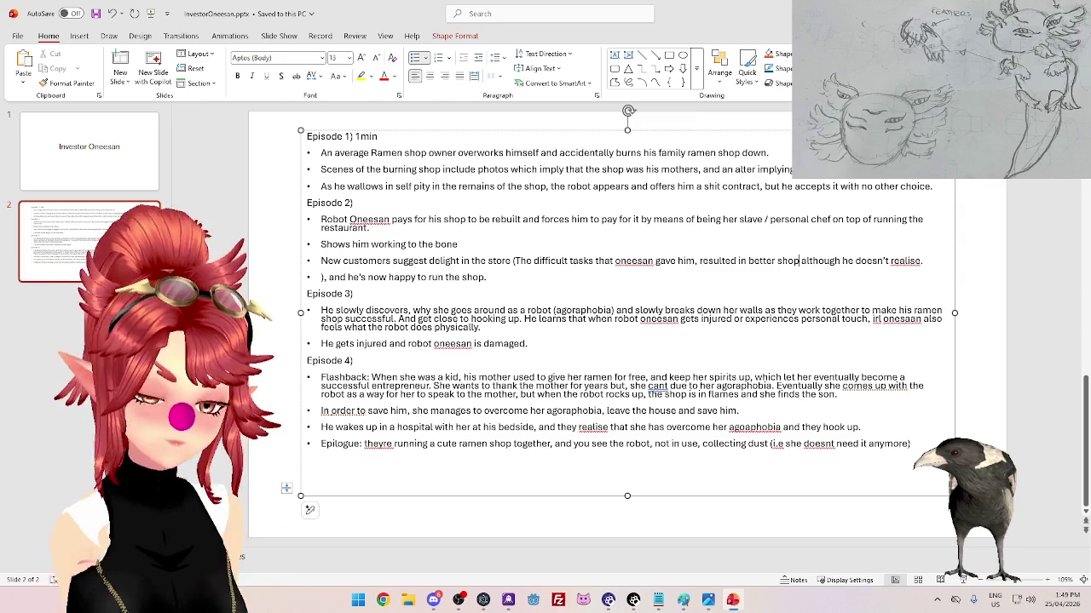
{"action": "type", "text": " outcom "}
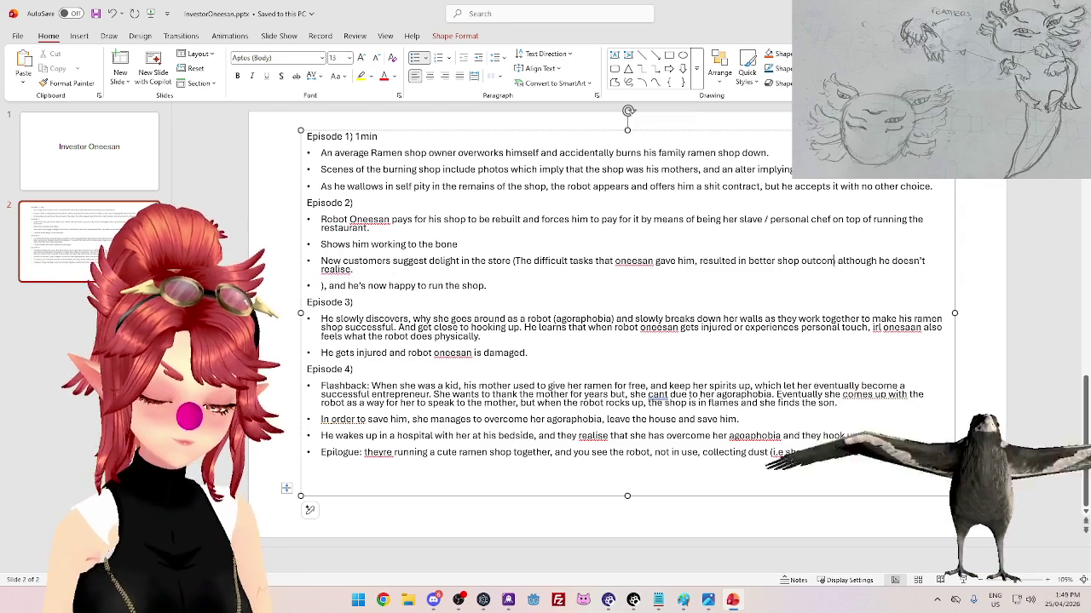
{"action": "type", "text": "es"}
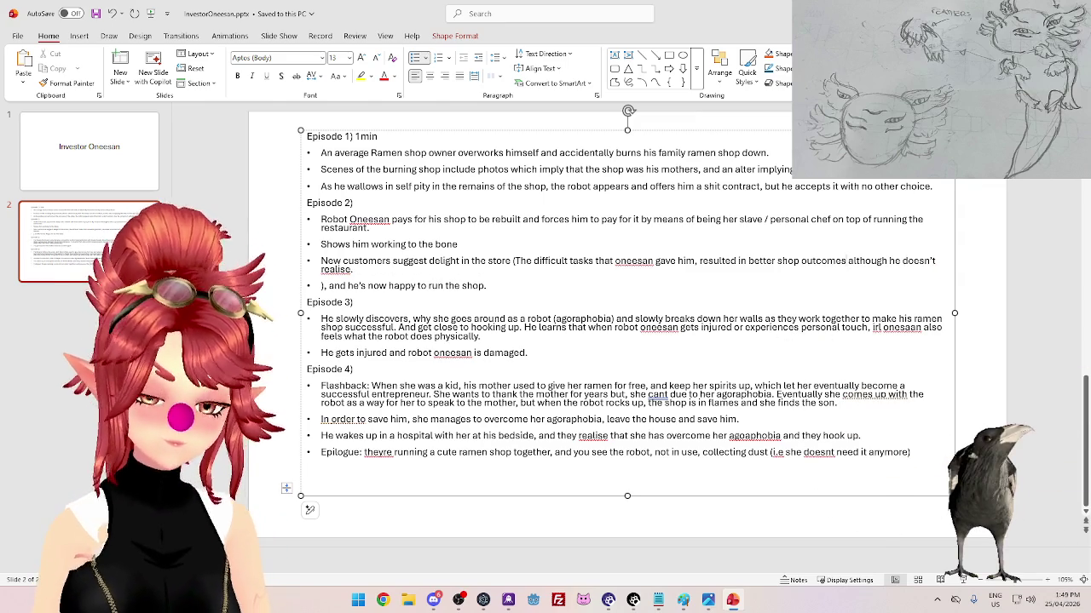
{"action": "type", "text": ","}
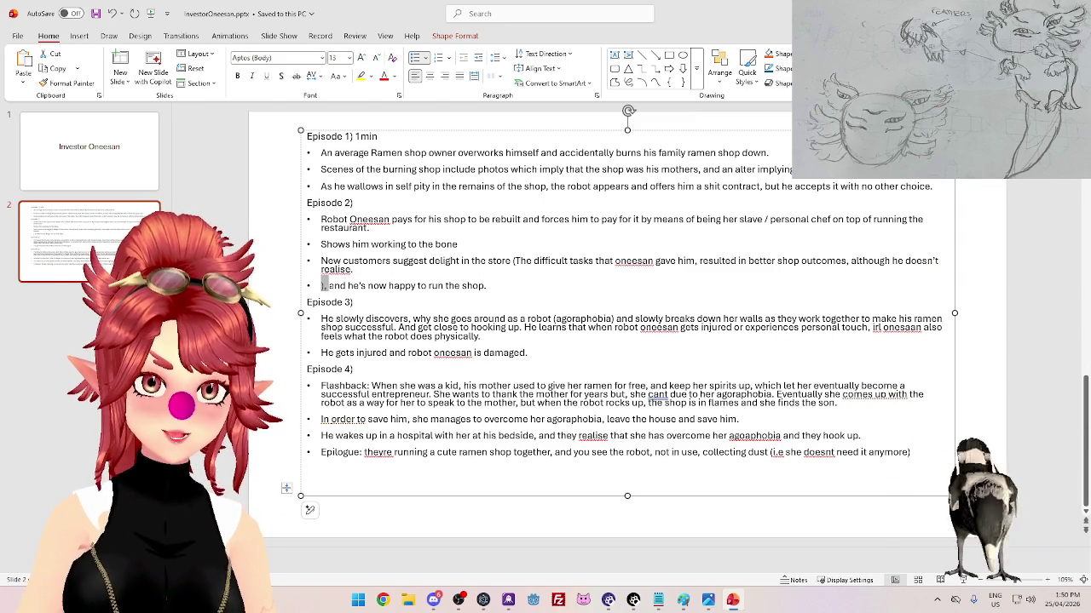
{"action": "left_click_drag", "start_coordinate": [321, 287], "coordinate": [346, 288]}
- Start 'The feedback' line, finish the complaint about accepting the contract, and make customers 'walk in and'
{"action": "type", "text": "T"}
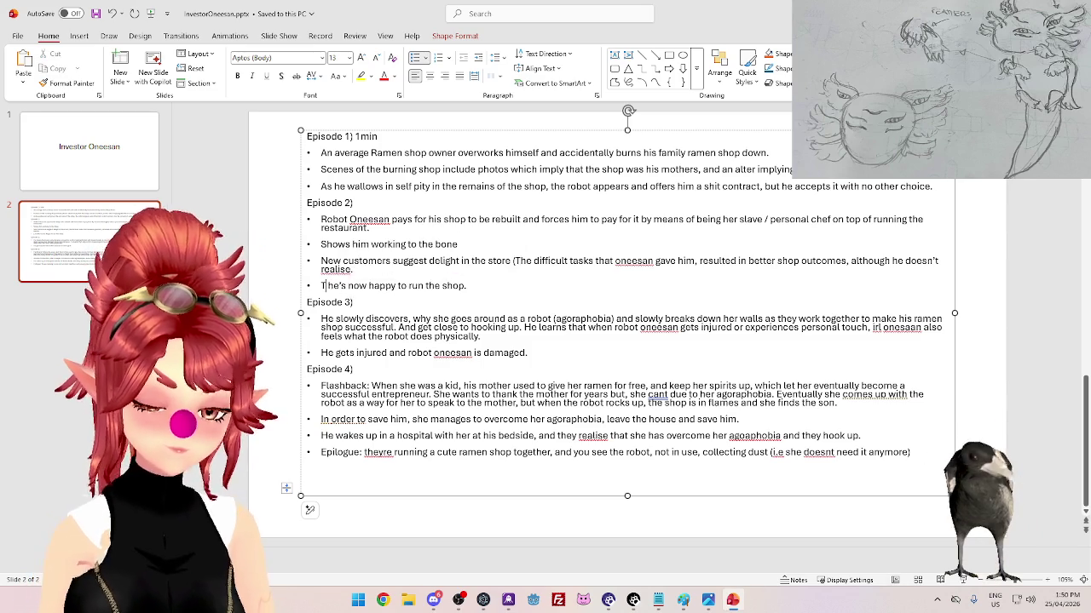
{"action": "type", "text": "he feedback "}
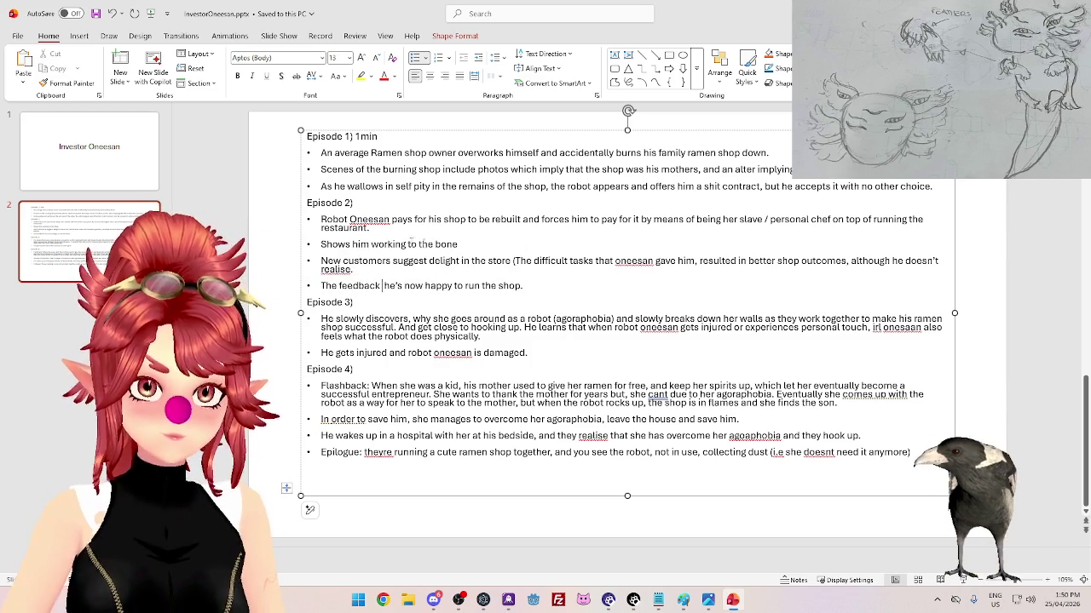
{"action": "type", "text": ","}
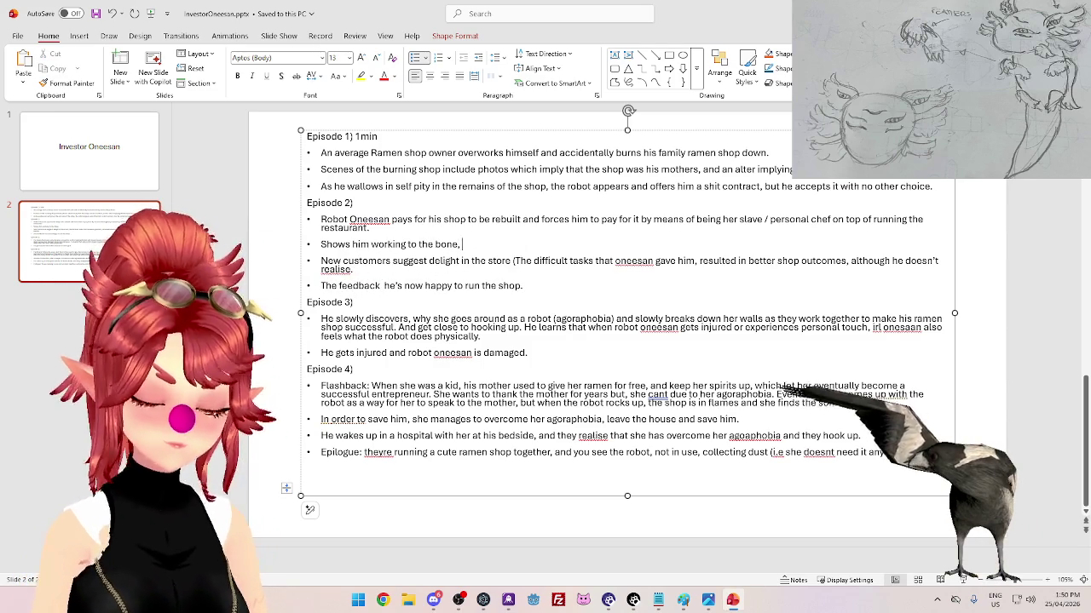
{"action": "type", "text": " and pausing to com"}
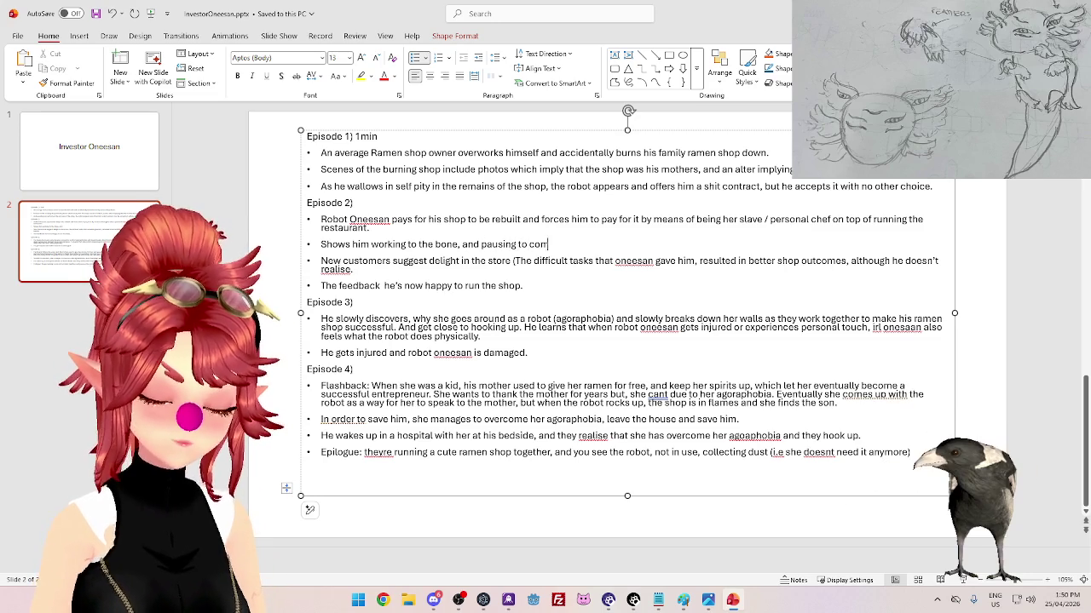
{"action": "type", "text": "ard it all is and if he m"}
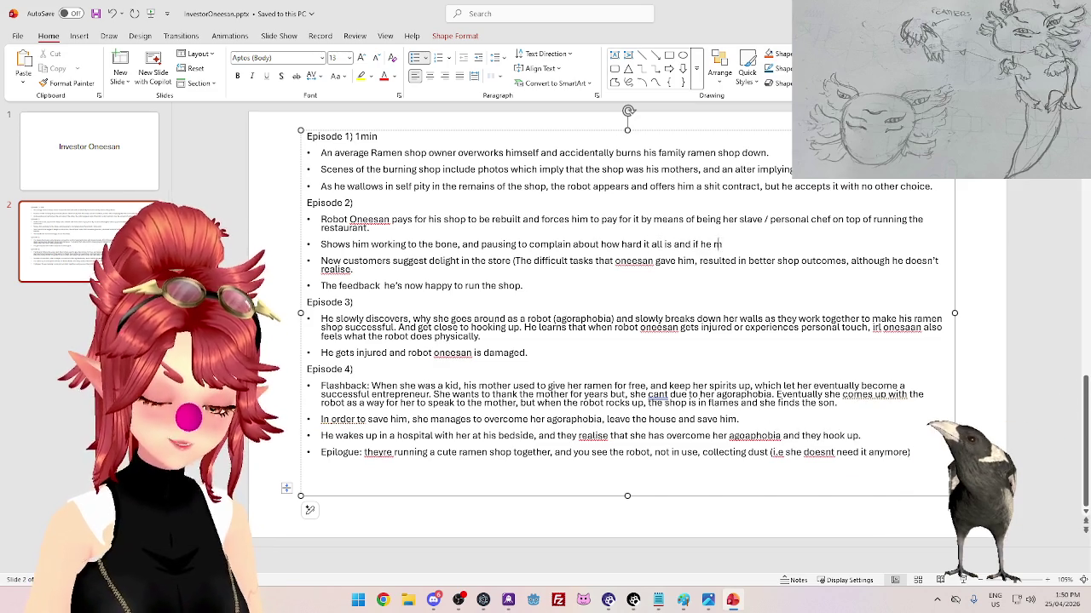
{"action": "type", "text": "ade a mistake acc"}
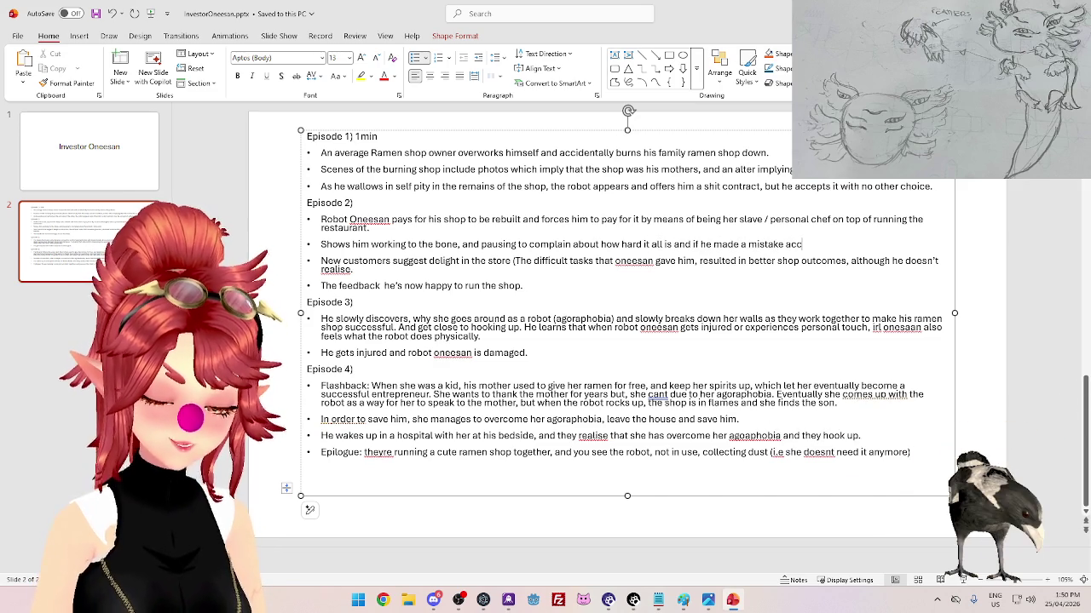
{"action": "type", "text": "epting the contract"}
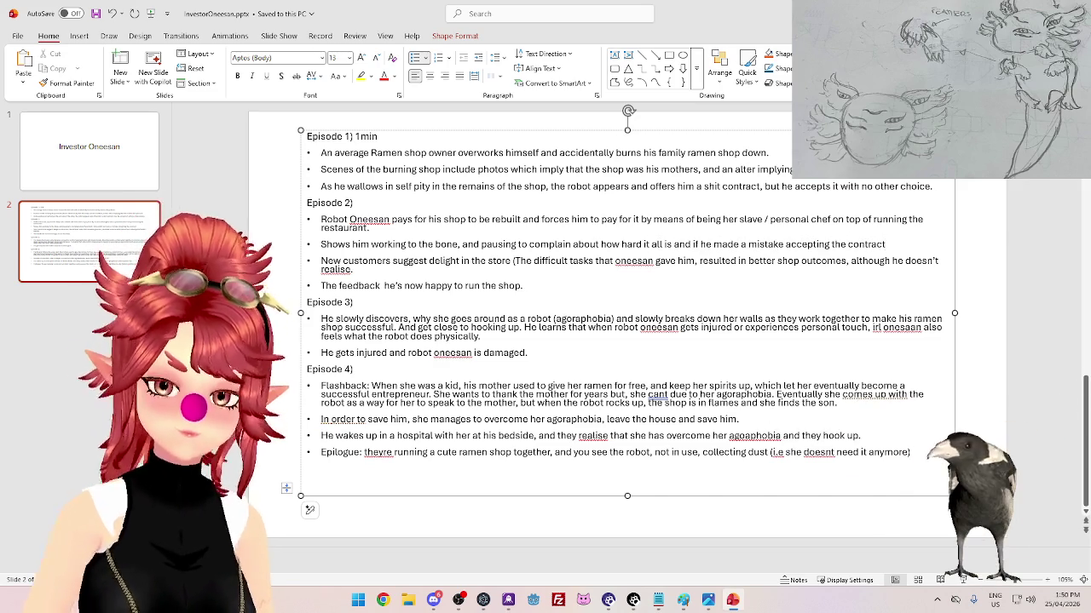
{"action": "type", "text": "."}
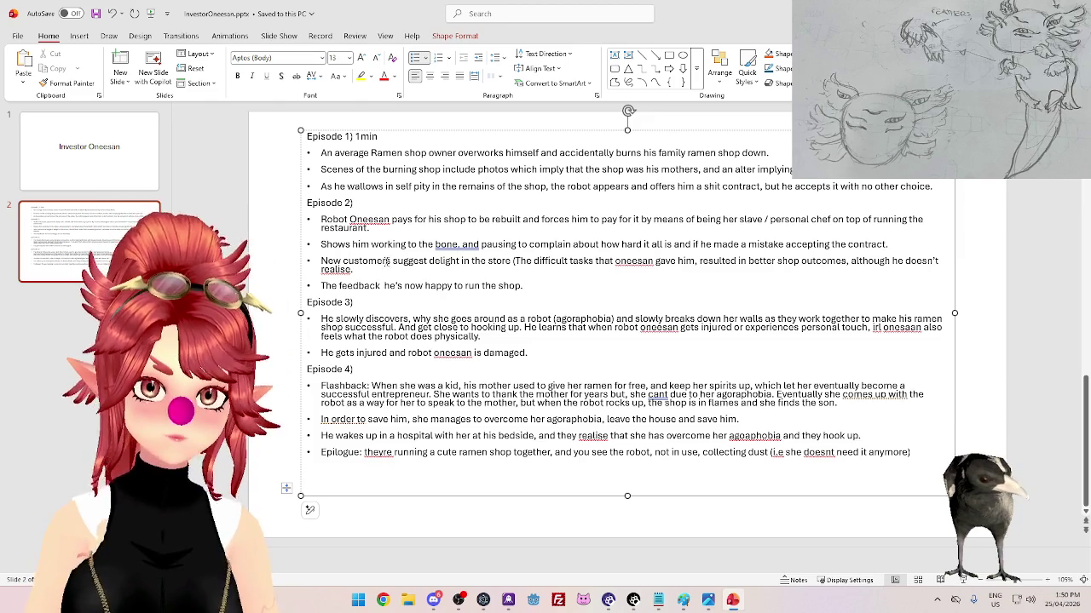
{"action": "key", "text": "BackSpace"}
{"action": "type", "text": "walk"}
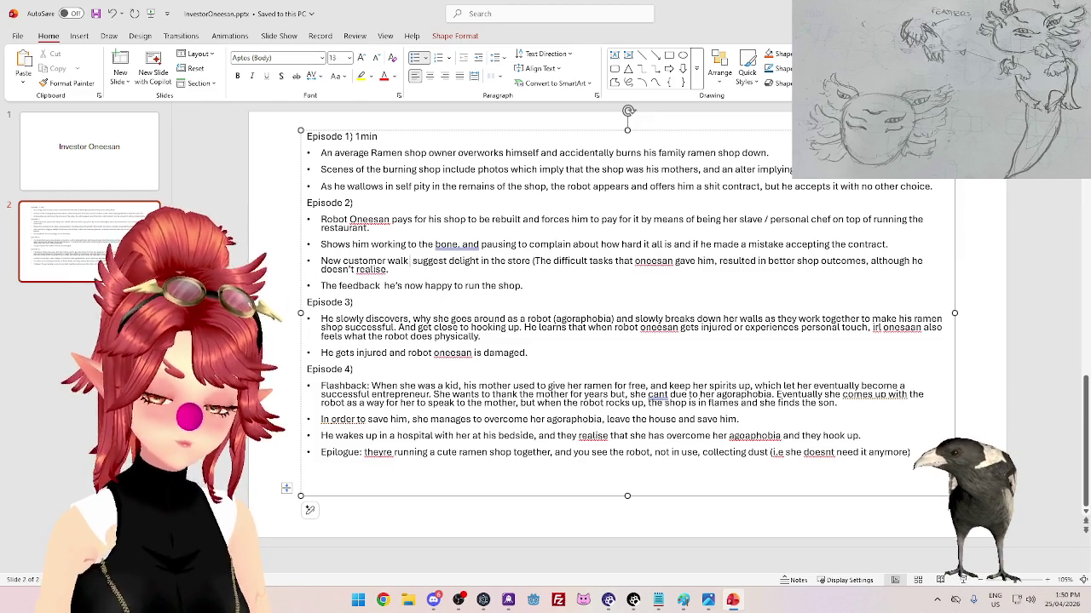
{"action": "type", "text": " in"}
{"action": "key", "text": "Delete"}
{"action": "key", "text": "Delete"}
{"action": "key", "text": "Delete"}
{"action": "type", "text": "and"}
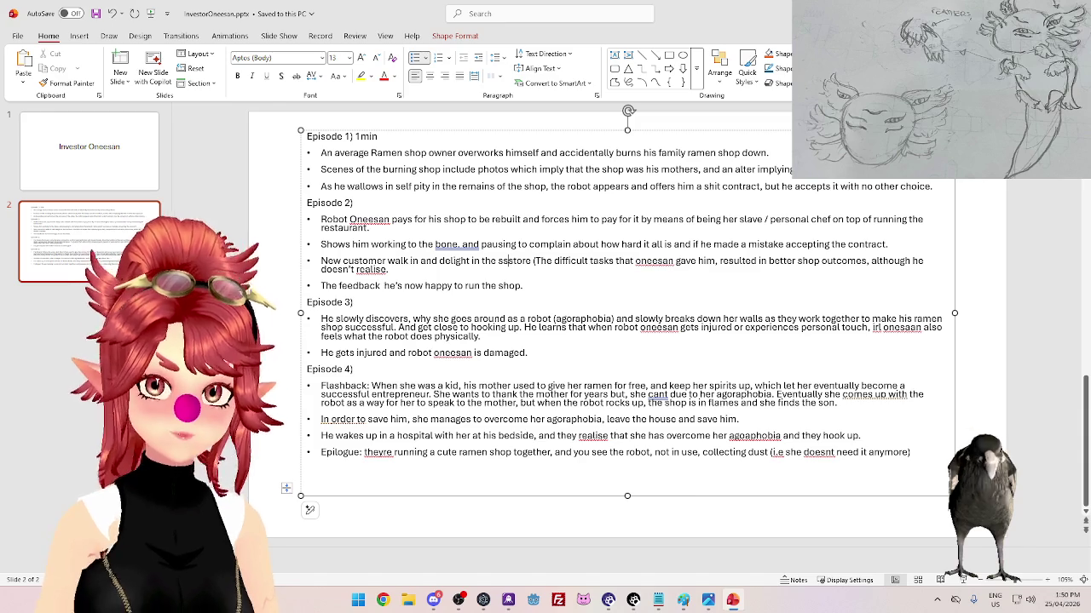
- Change 'store' to 'smell' and add 'Doing tasks that seem illogical.' after 'bone,'
{"action": "key", "text": "Delete"}
{"action": "key", "text": "Delete"}
{"action": "key", "text": "Delete"}
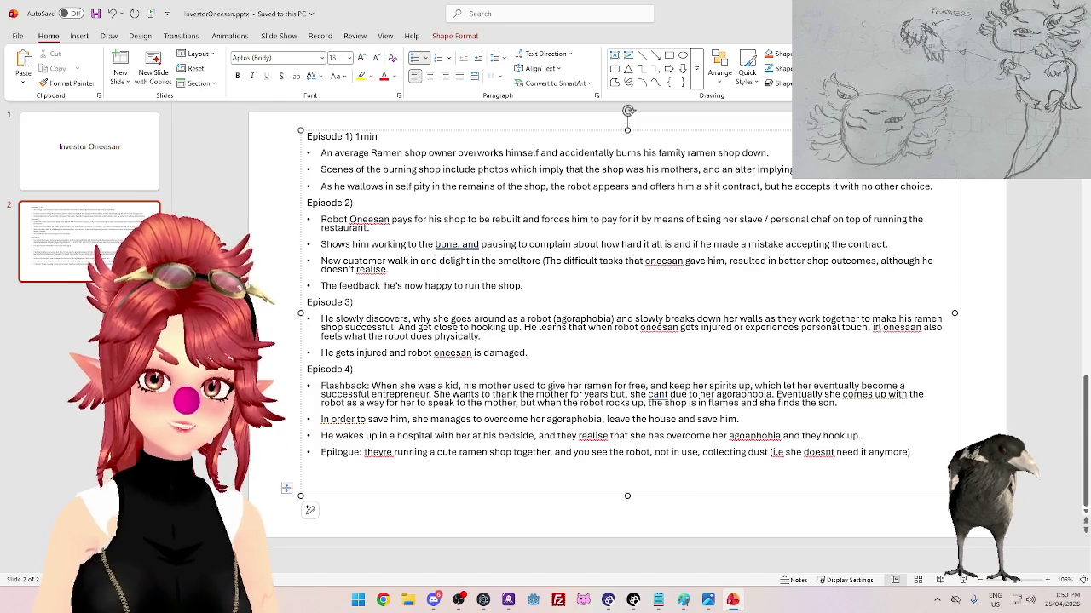
{"action": "type", "text": "mell"}
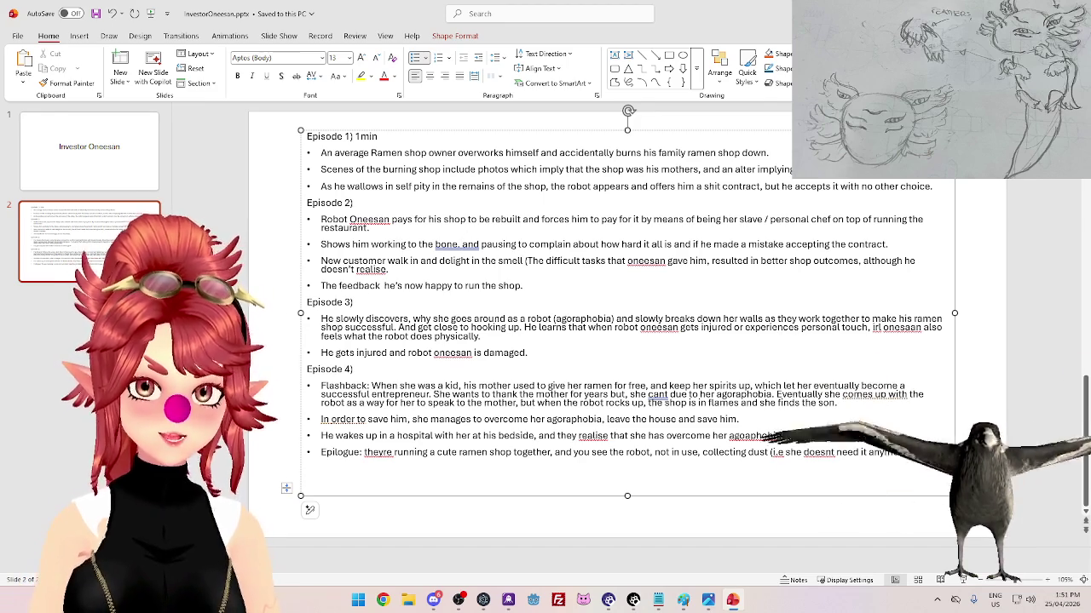
{"action": "left_click", "coordinate": [464, 244]}
{"action": "type", "text": "Doing tasks"}
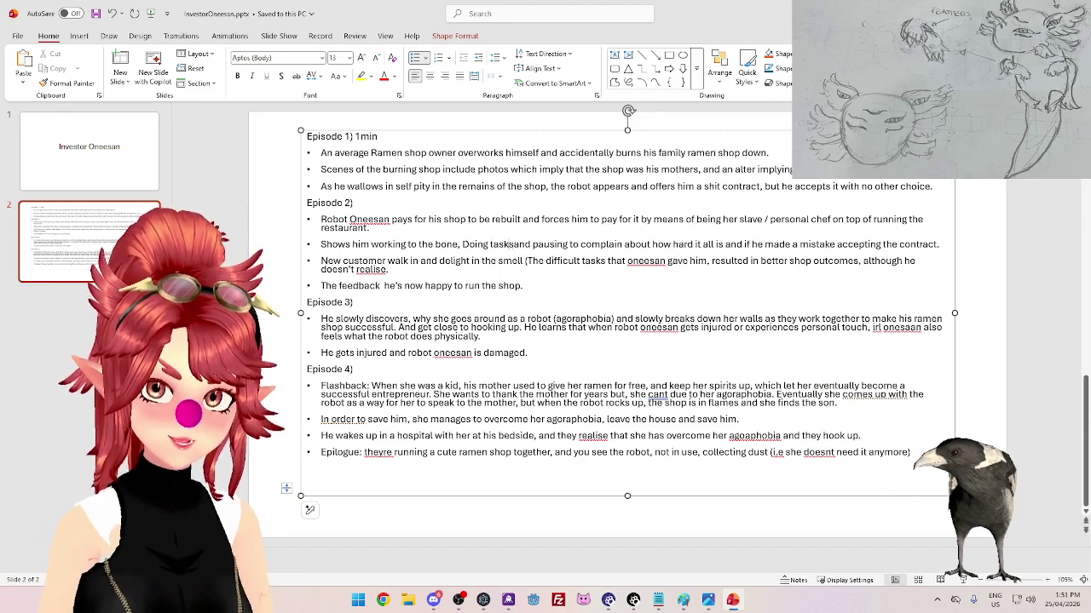
{"action": "type", "text": " that seem"}
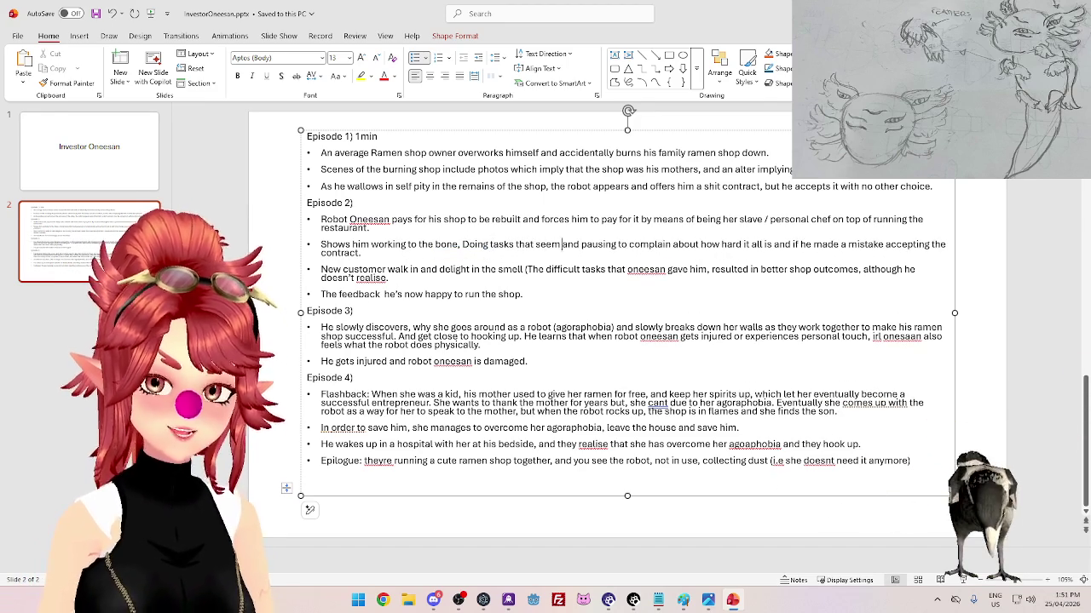
{"action": "type", "text": " illogical"}
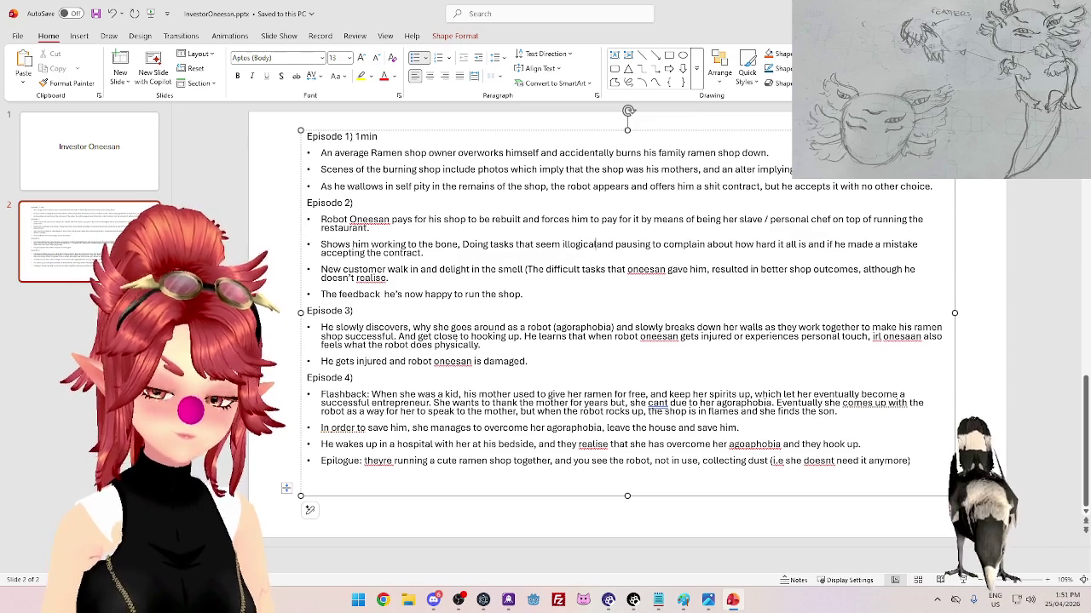
{"action": "type", "text": "."}
- Replace 'and pausing' with 'Pauses in exhaustion' in the Episode 2 working bullet
{"action": "key", "text": "Delete"}
{"action": "key", "text": "Delete"}
{"action": "key", "text": "Delete"}
{"action": "key", "text": "Delete"}
{"action": "key", "text": "Delete"}
{"action": "type", "text": "P"}
{"action": "key", "text": "Right"}
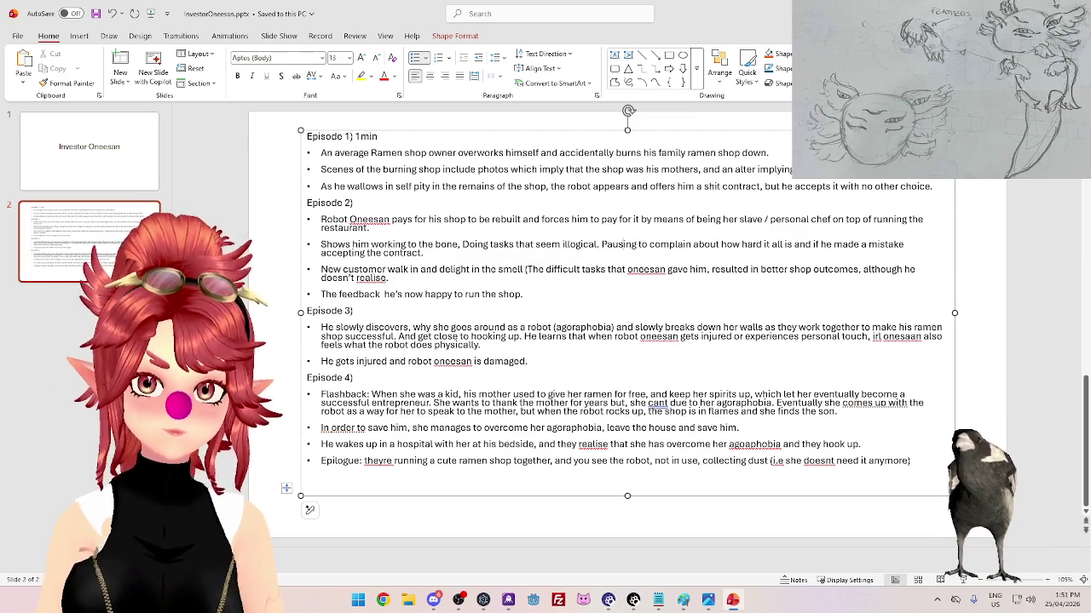
{"action": "key", "text": "BackSpace"}
{"action": "key", "text": "BackSpace"}
{"action": "key", "text": "BackSpace"}
{"action": "type", "text": "es in "}
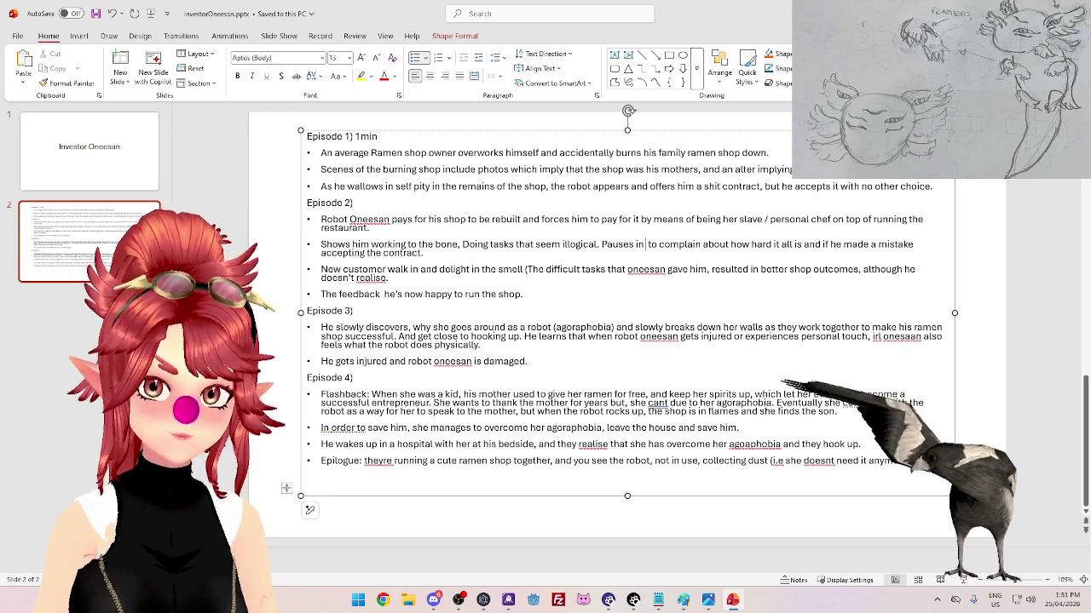
{"action": "type", "text": "exhaustion"}
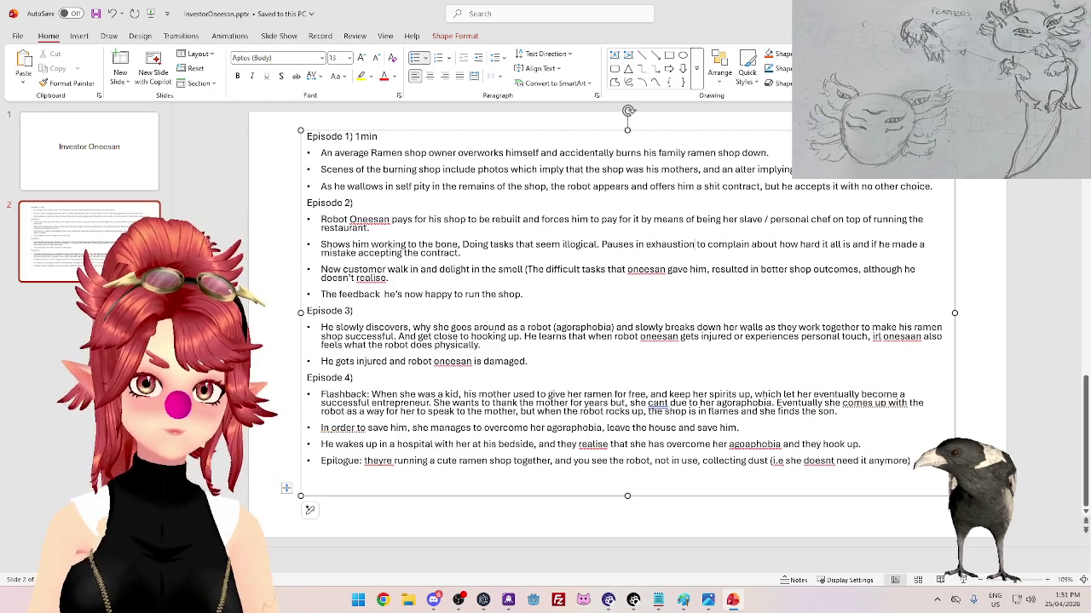
- Lowercase 'doing', delete 'although he doesn't realise', and put 'The feedback' back on its own bullet
{"action": "left_click", "coordinate": [412, 269]}
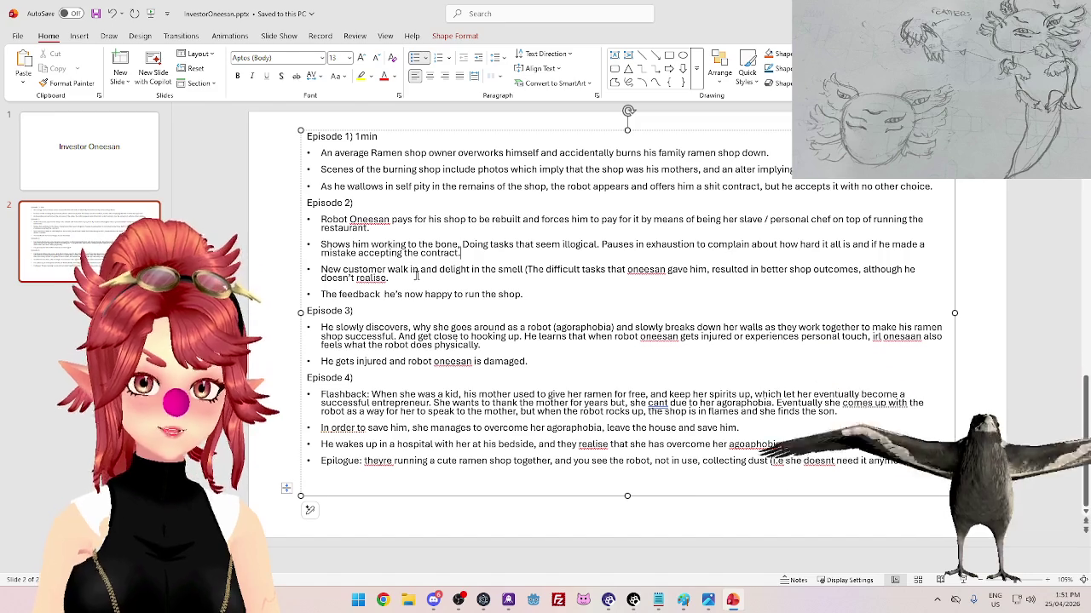
{"action": "type", "text": "s"}
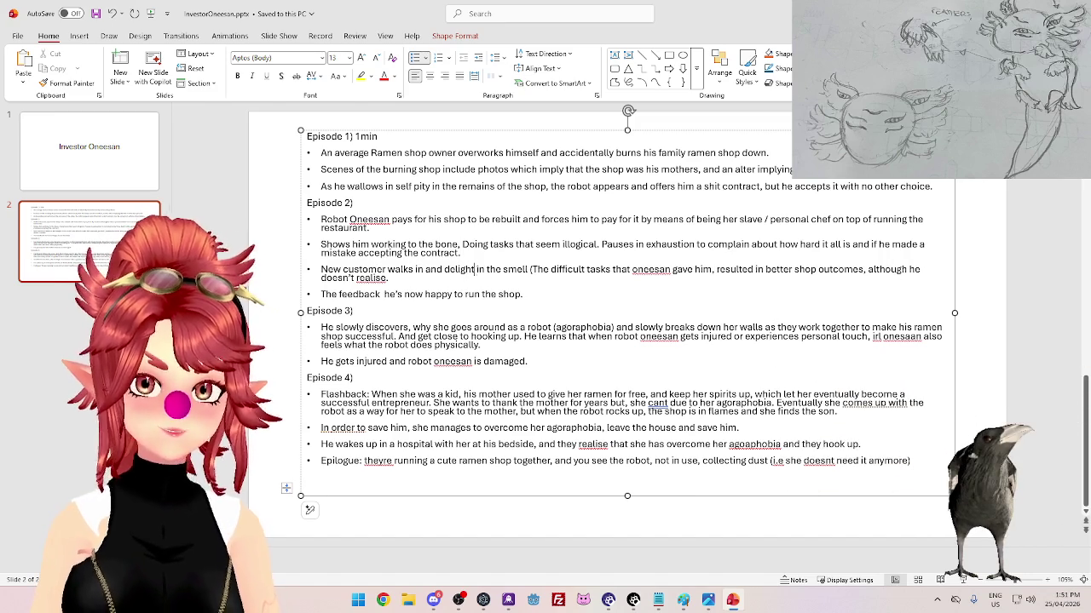
{"action": "type", "text": "s"}
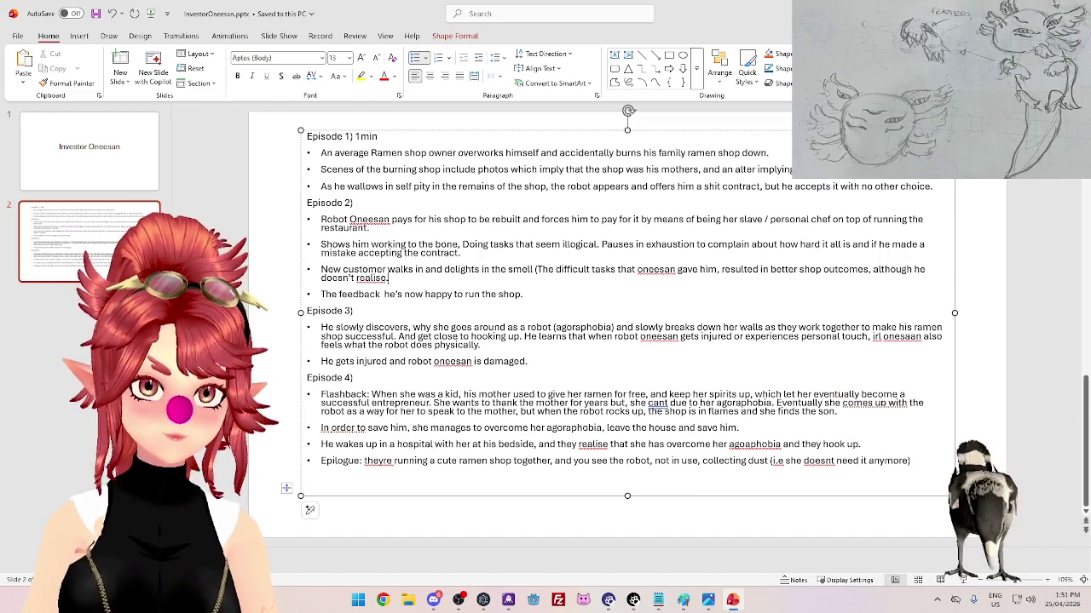
{"action": "left_click", "coordinate": [431, 280]}
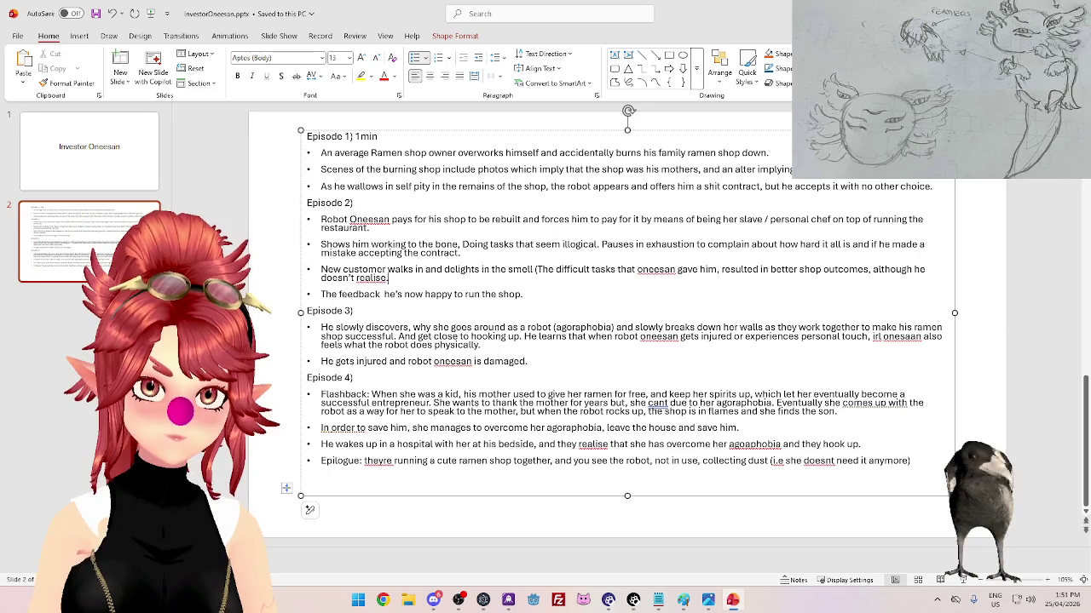
{"action": "left_click", "coordinate": [465, 244]}
{"action": "key", "text": "BackSpace"}
{"action": "type", "text": "d"}
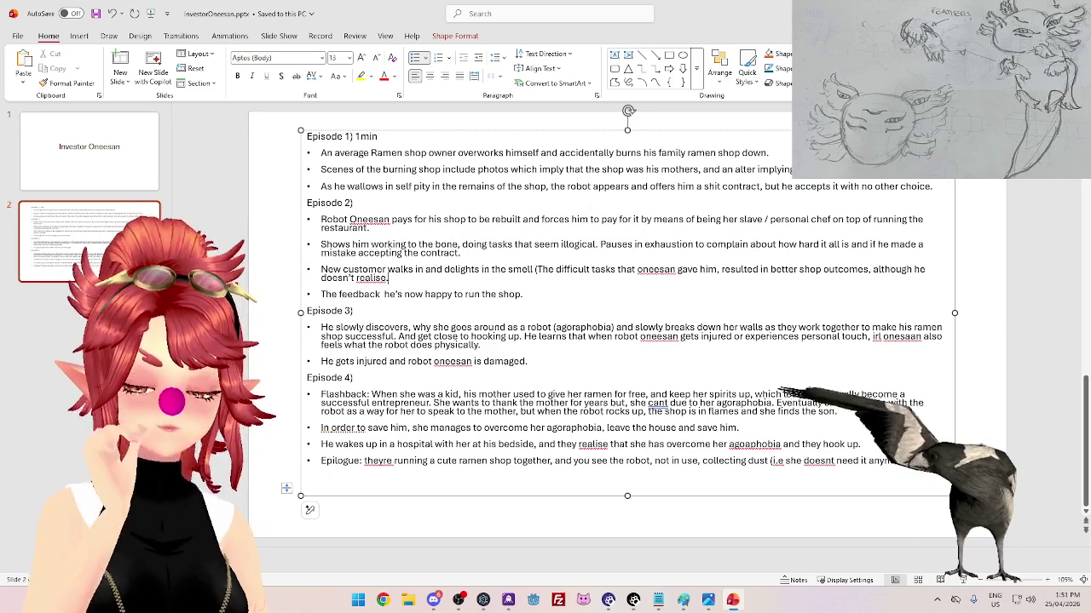
{"action": "left_click", "coordinate": [389, 278]}
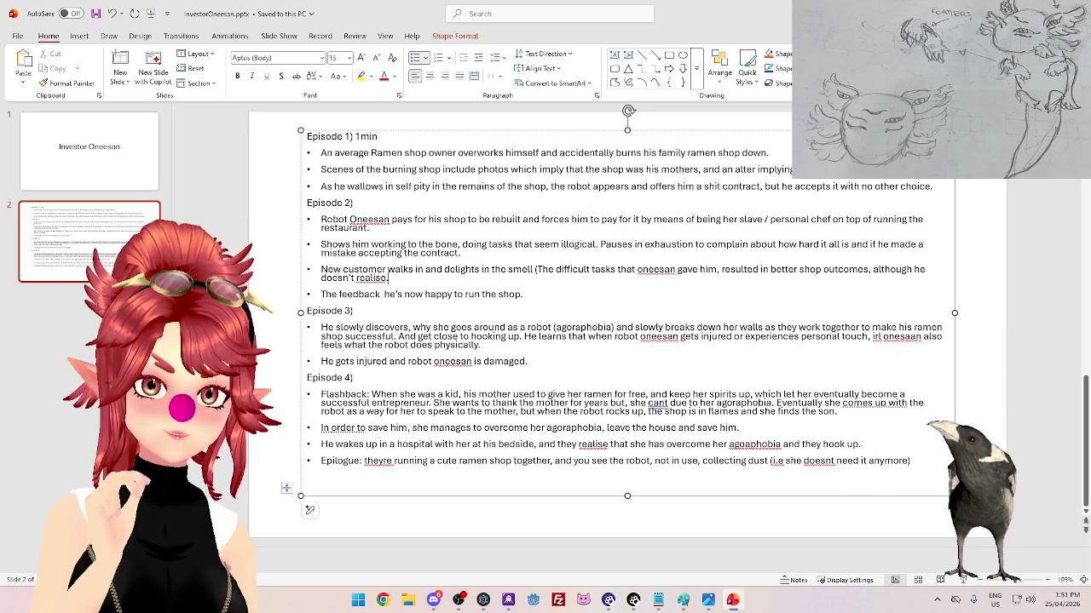
{"action": "left_click", "coordinate": [383, 294]}
{"action": "key", "text": "BackSpace"}
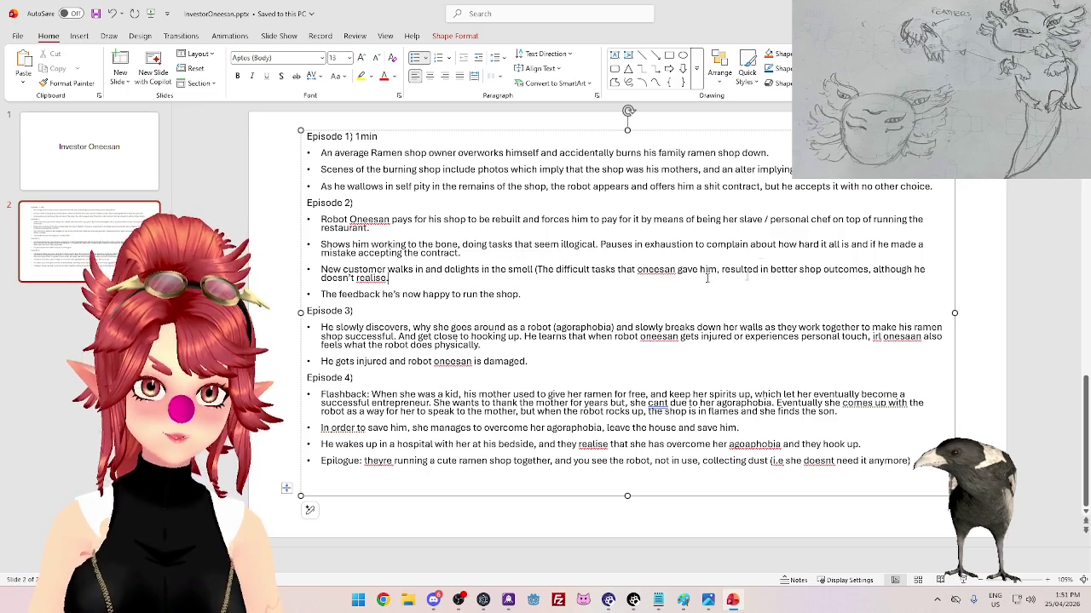
{"action": "left_click_drag", "start_coordinate": [390, 278], "coordinate": [872, 270]}
{"action": "key", "text": "BackSpace"}
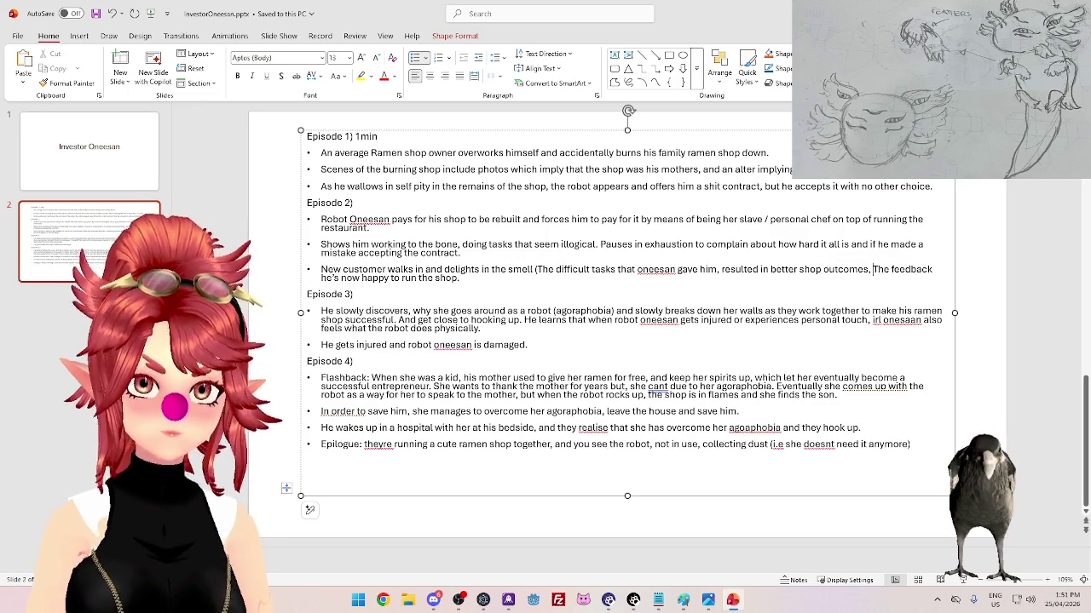
{"action": "key", "text": "Return"}
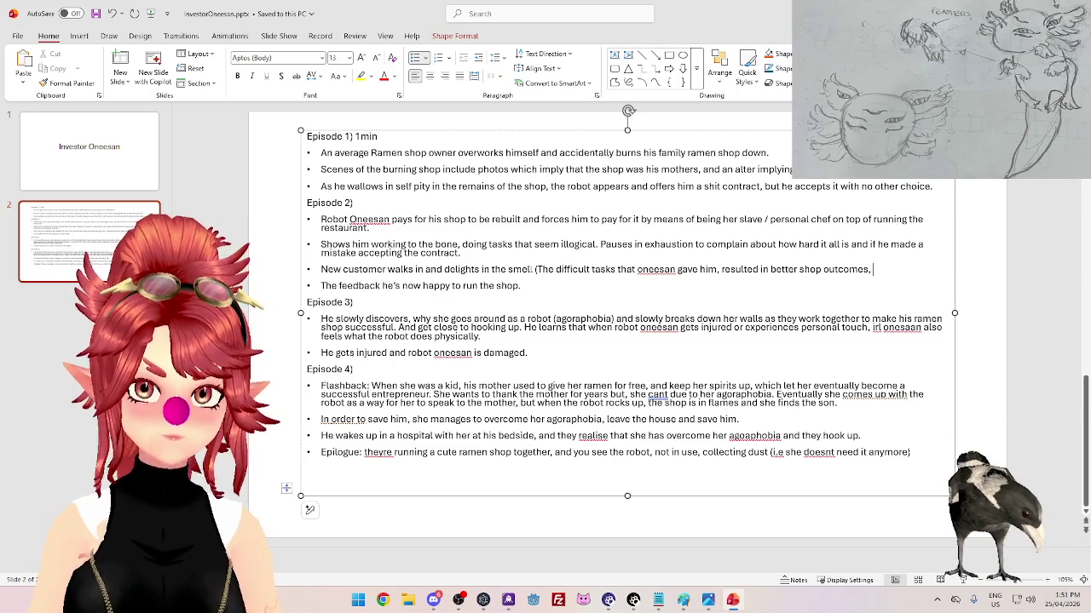
- Add examples after 'illogical': 'e.g. smoking an eggplant, cleaning the front window over and over'
{"action": "left_click", "coordinate": [873, 270]}
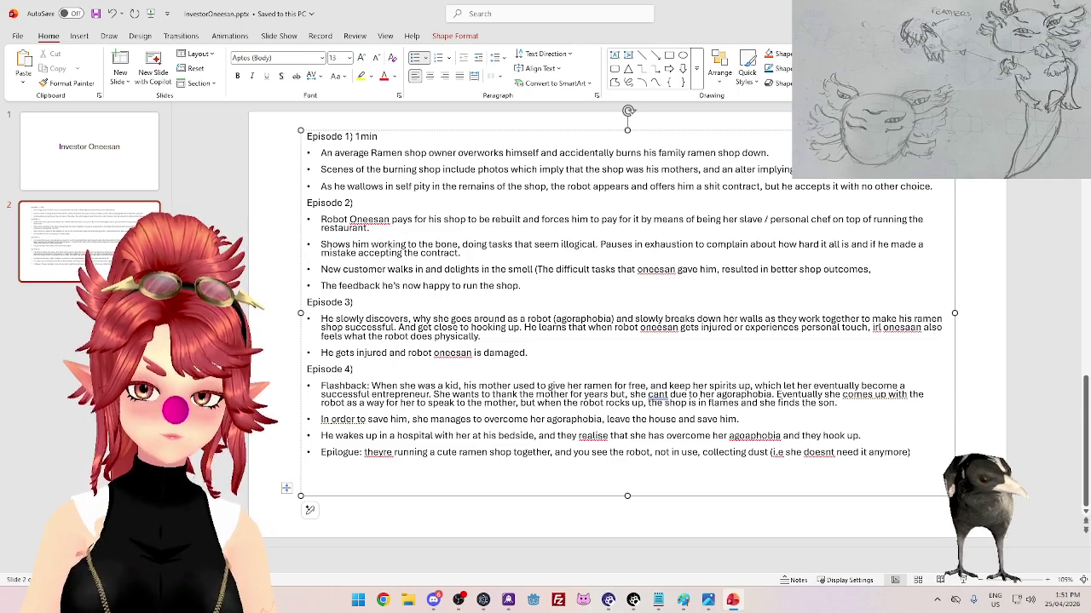
{"action": "left_click", "coordinate": [600, 245]}
{"action": "type", "text": "e"}
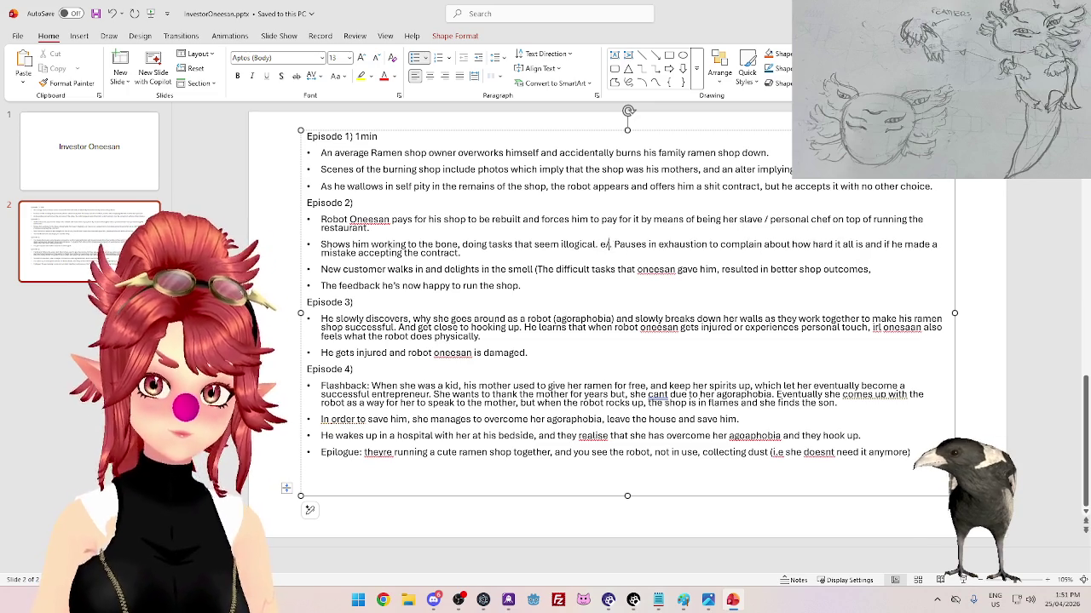
{"action": "type", "text": ".g."}
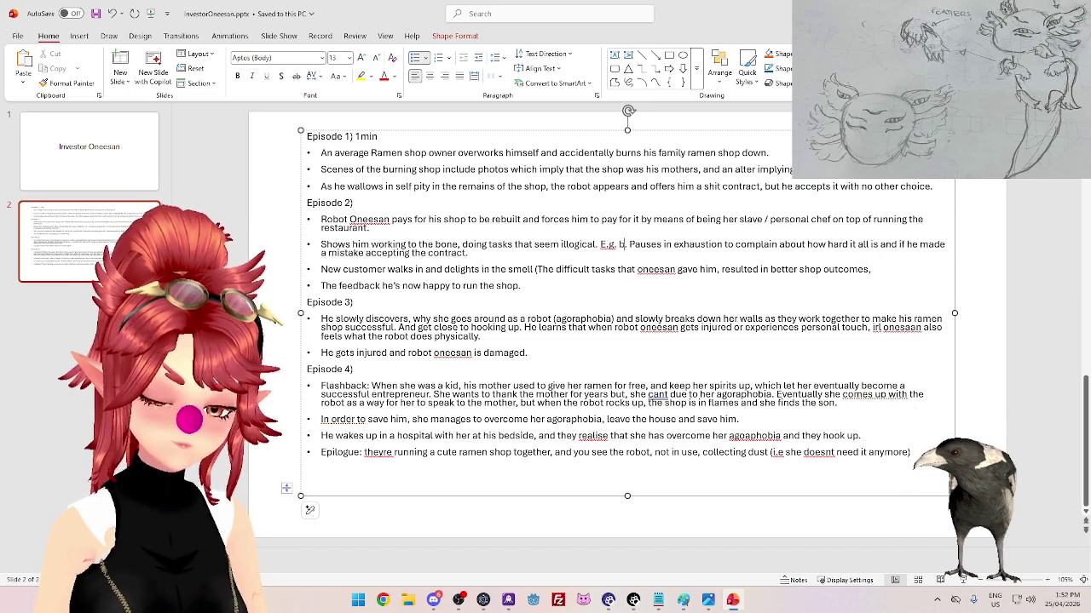
{"action": "type", "text": " b"}
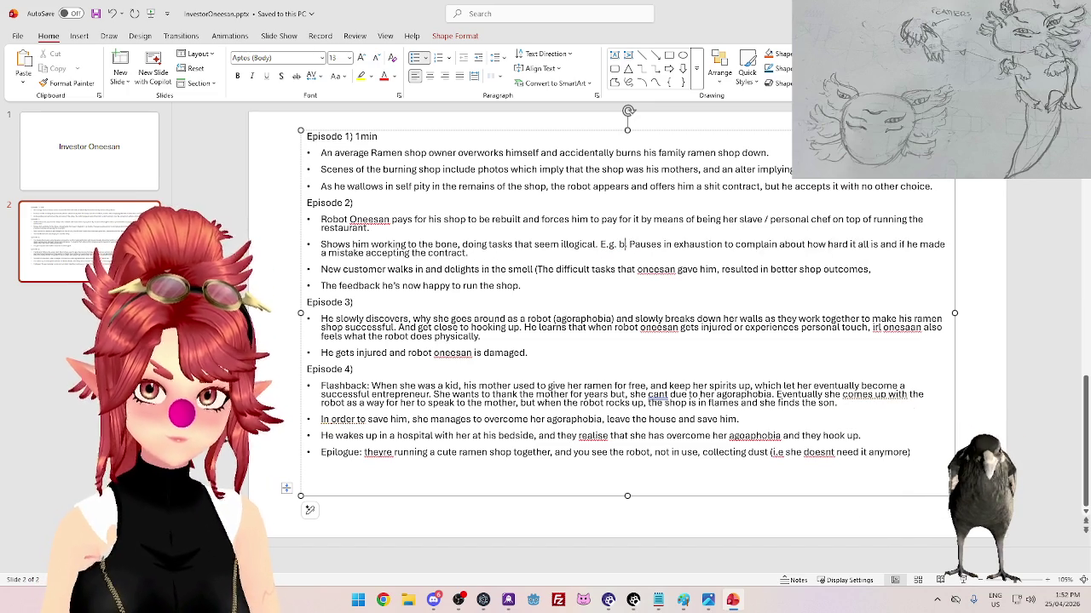
{"action": "key", "text": "BackSpace"}
{"action": "key", "text": "BackSpace"}
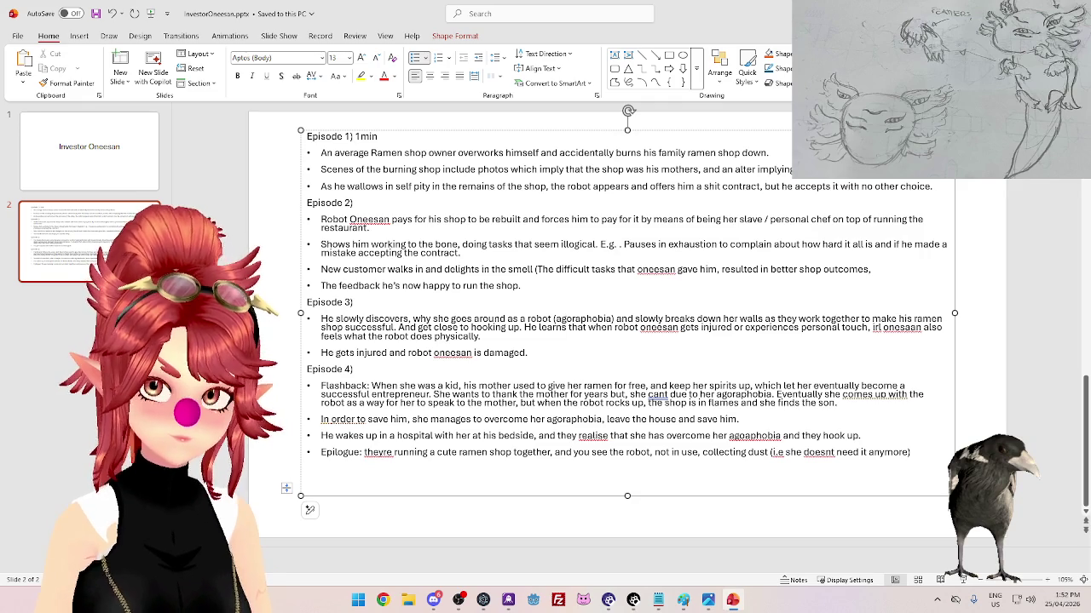
{"action": "type", "text": "smoking"}
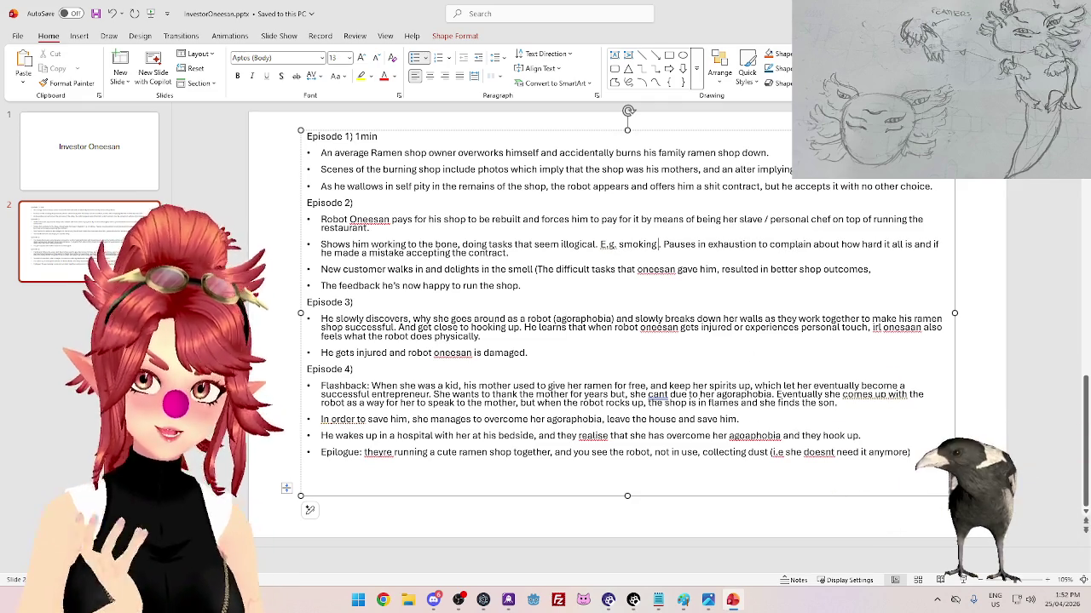
{"action": "key", "text": "Delete"}
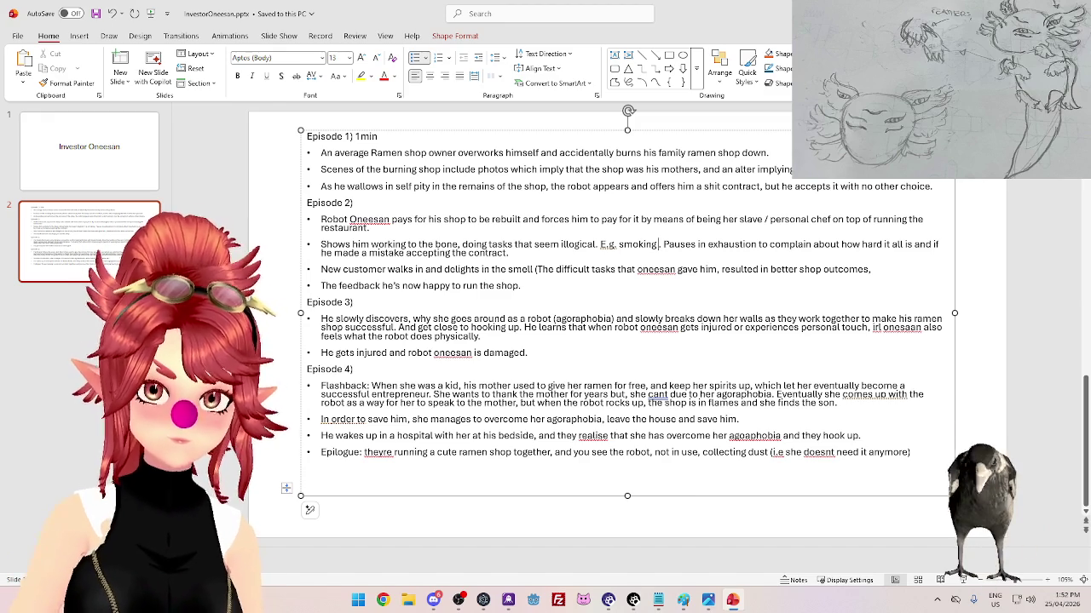
{"action": "type", "text": "an eggplant"}
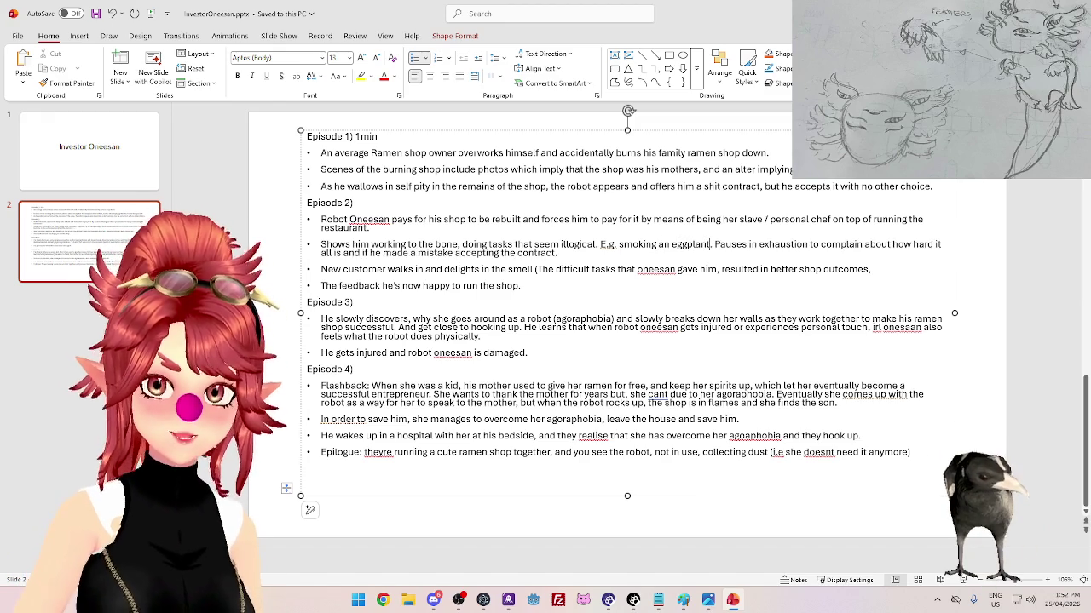
{"action": "type", "text": ", "}
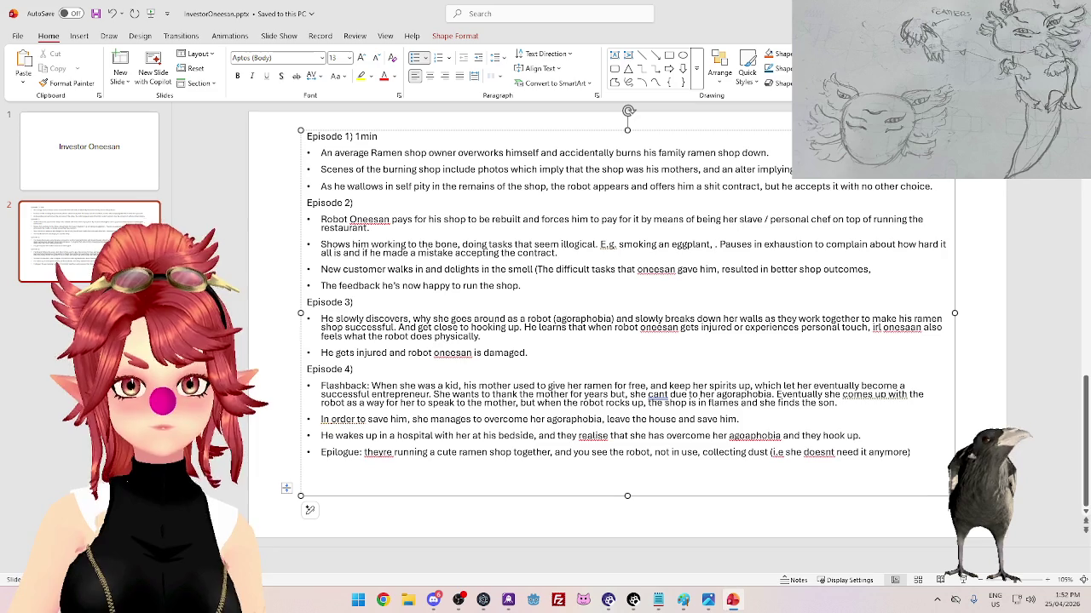
{"action": "type", "text": "cleaning the f"}
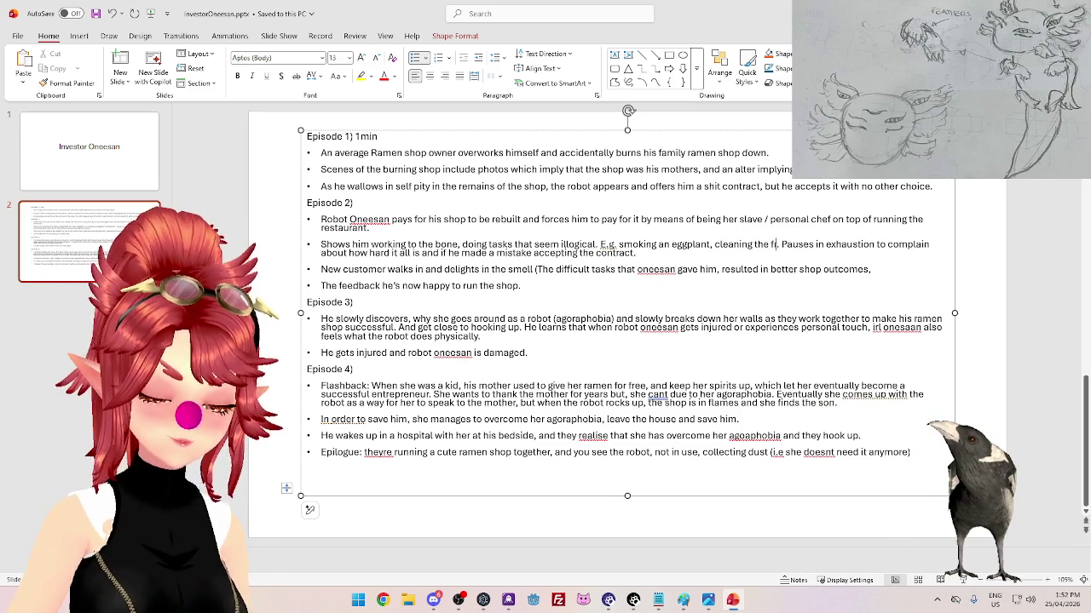
{"action": "type", "text": "ront window"}
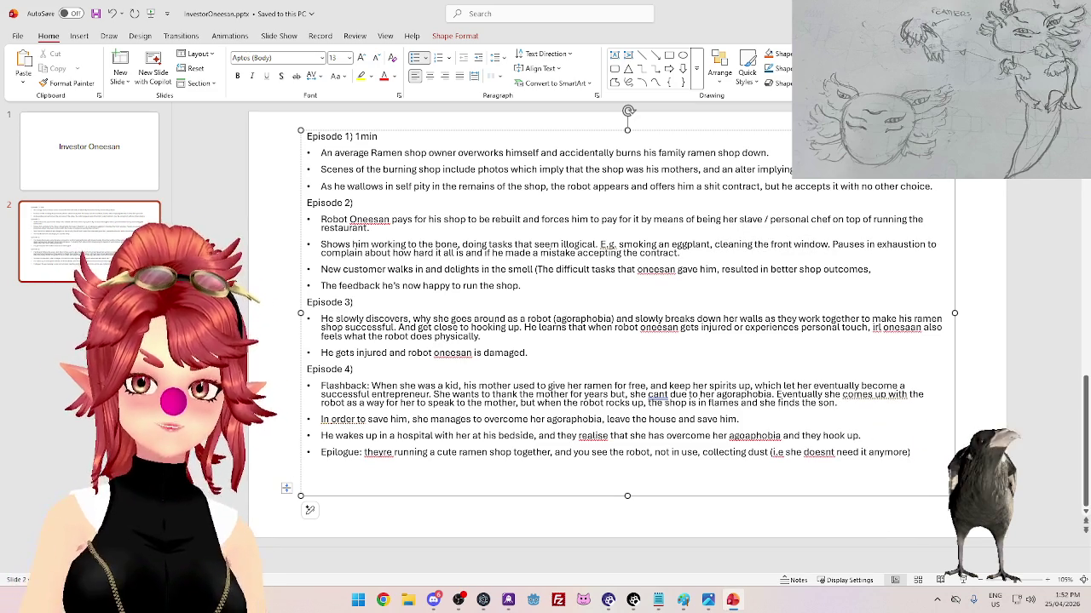
{"action": "type", "text": " over and"}
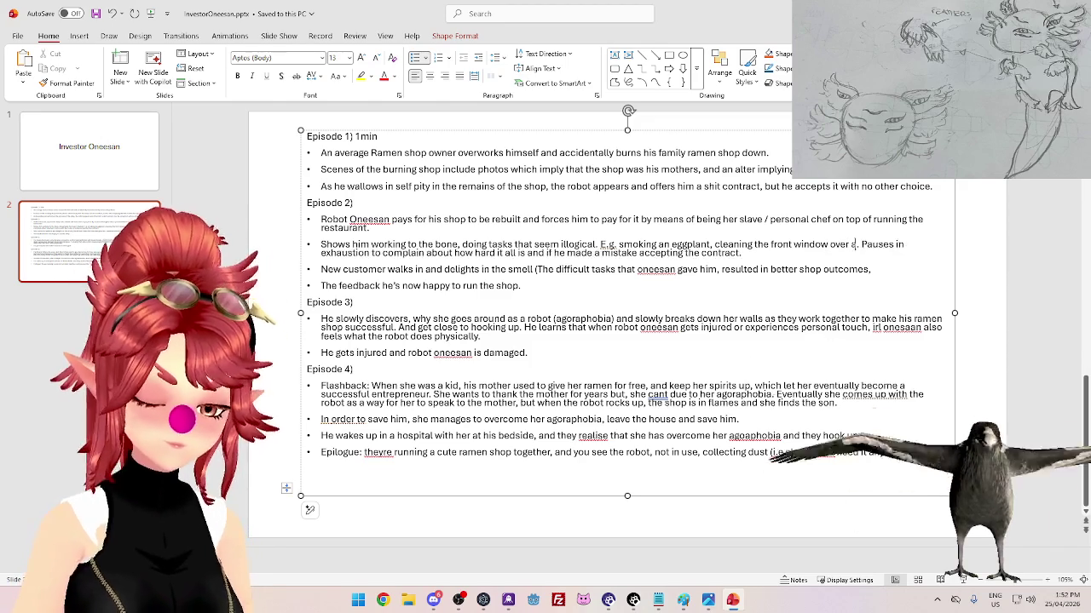
{"action": "type", "text": " over"}
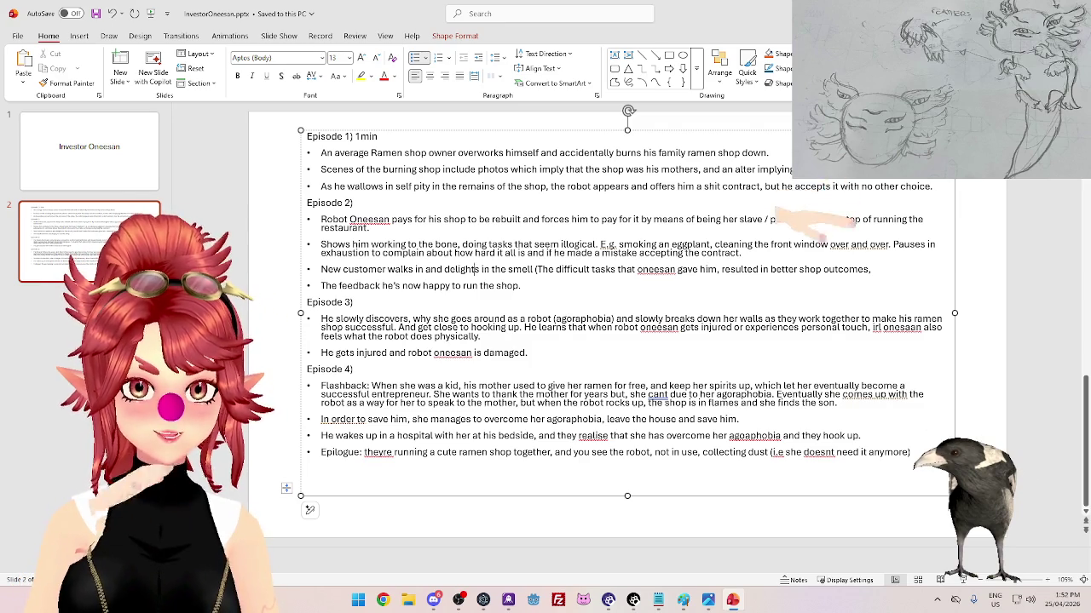
- Add 'and the cleanliness.', close the bracket after 'gave him', and remove the shop-outcomes phrase
{"action": "type", "text": "and th"}
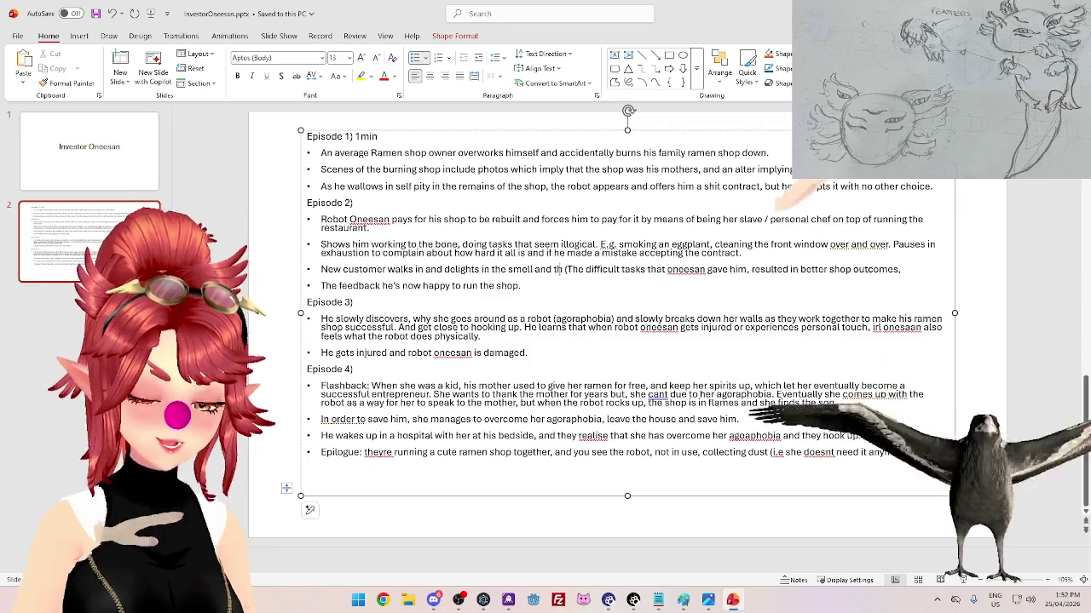
{"action": "type", "text": "e cleanliness"}
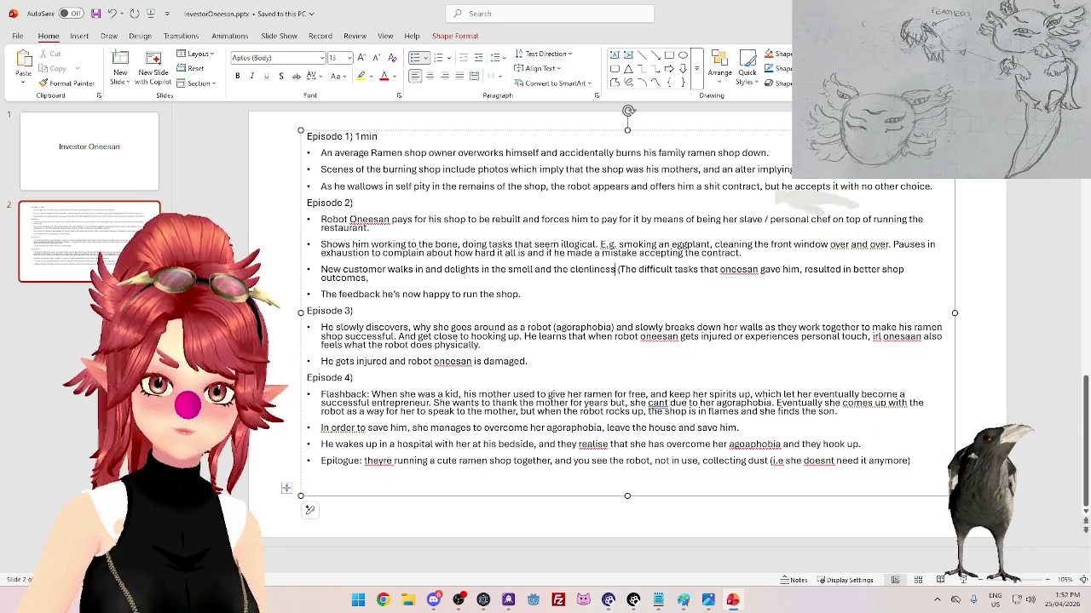
{"action": "type", "text": "."}
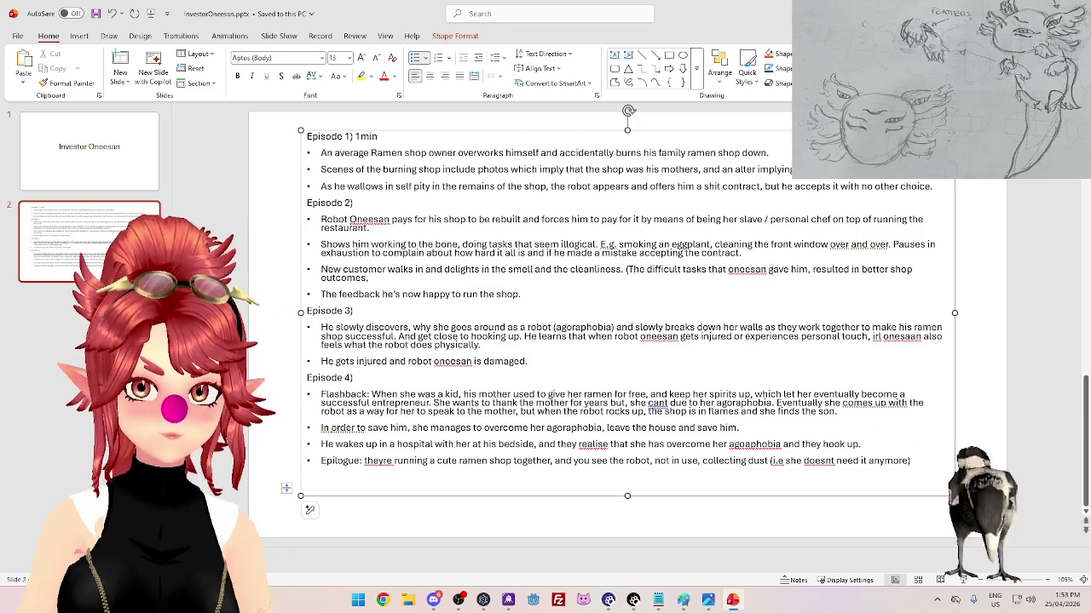
{"action": "left_click", "coordinate": [810, 269]}
{"action": "type", "text": ")"}
{"action": "key", "text": "Delete"}
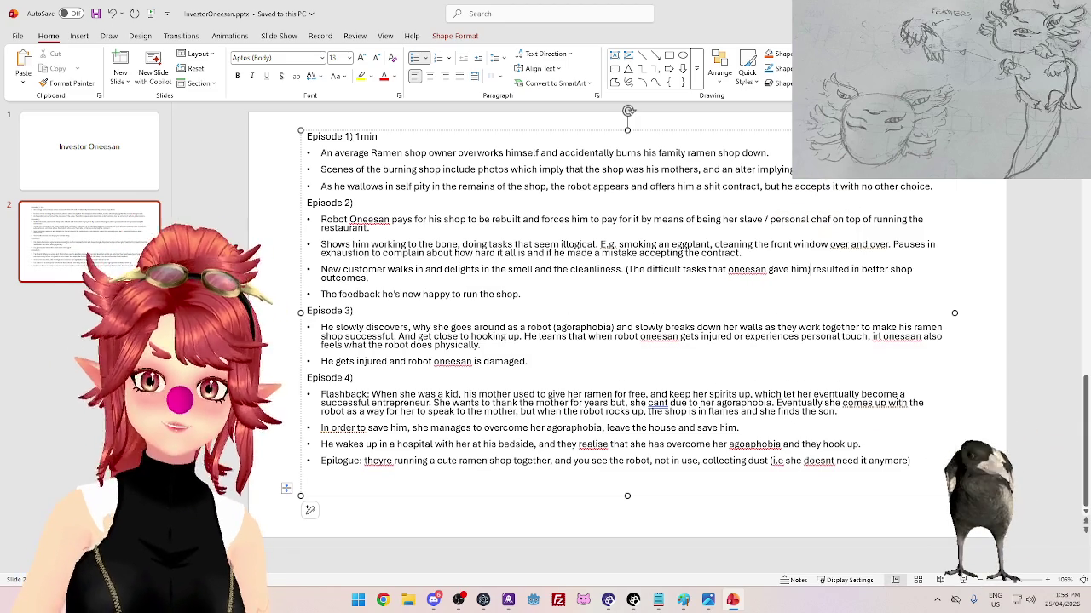
{"action": "key", "text": "Delete"}
{"action": "key", "text": "Delete"}
{"action": "key", "text": "Delete"}
{"action": "key", "text": "Delete"}
{"action": "key", "text": "Delete"}
{"action": "key", "text": "Delete"}
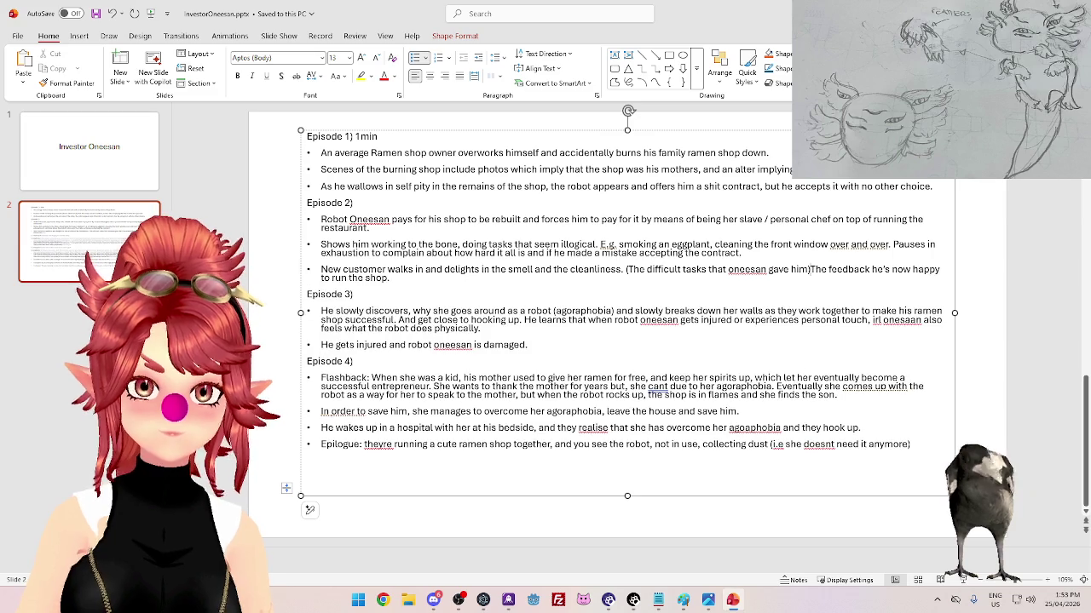
- Reword the feedback bullet: 'gives him a boost of motivation and he rushes to serve the customer with a smile.'
{"action": "left_click", "coordinate": [338, 285]}
{"action": "left_click", "coordinate": [352, 286]}
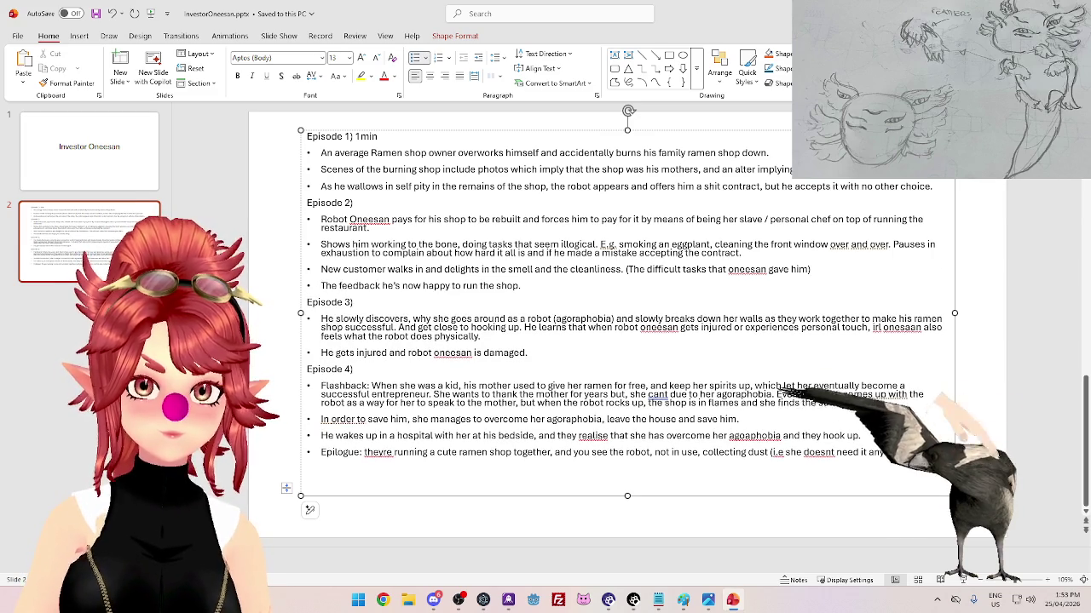
{"action": "key", "text": "ctrl+Right"}
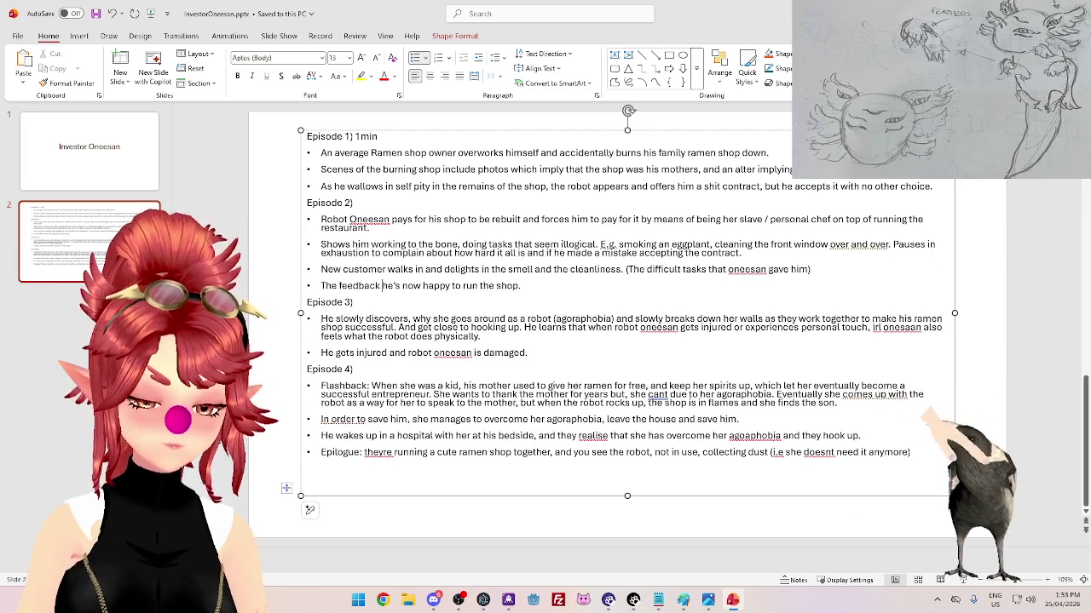
{"action": "type", "text": "gives him a boost of motivation and"}
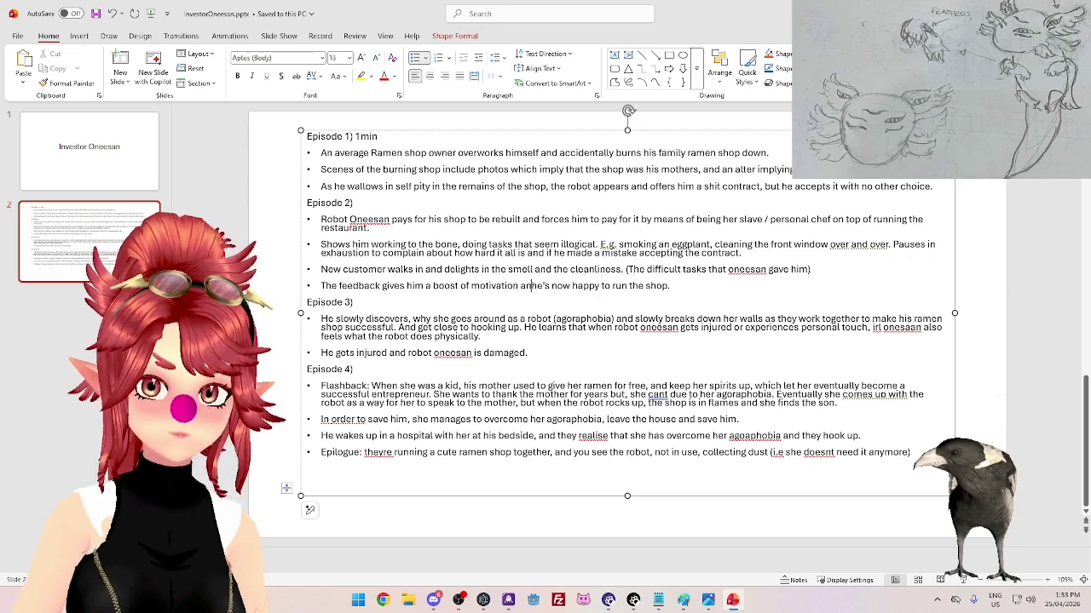
{"action": "key", "text": "ctrl+Delete"}
{"action": "type", "text": "he rushes to "}
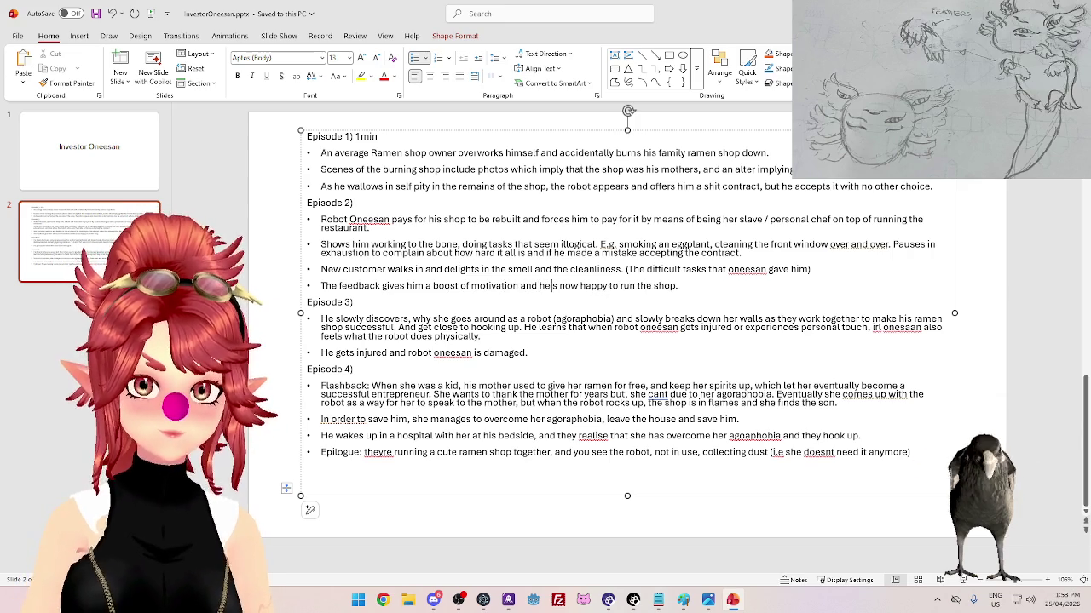
{"action": "type", "text": "serve"}
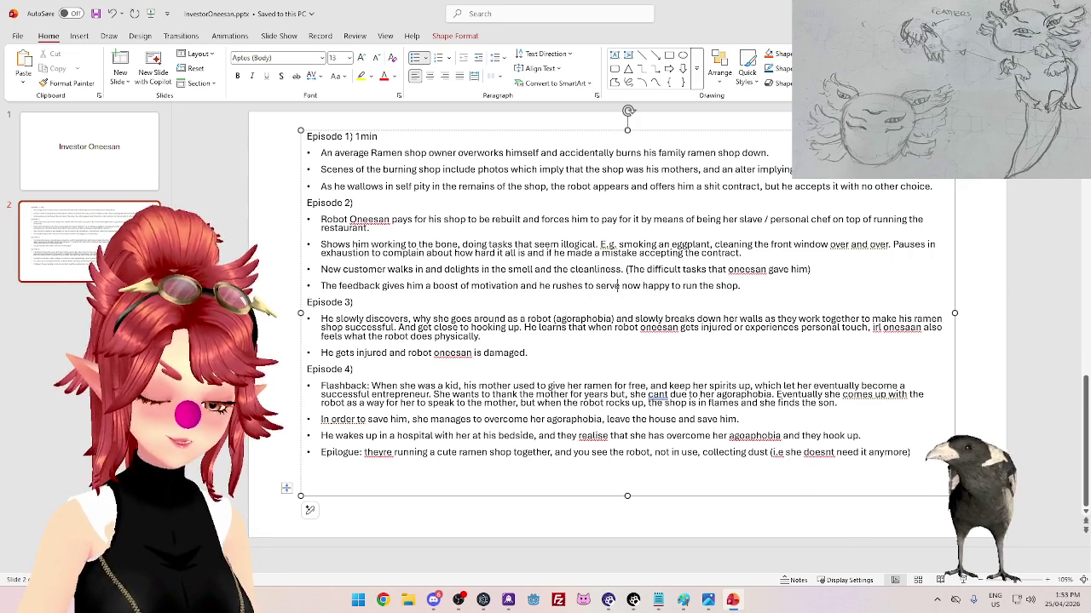
{"action": "type", "text": " the cust"}
{"action": "key", "text": "ctrl+Delete"}
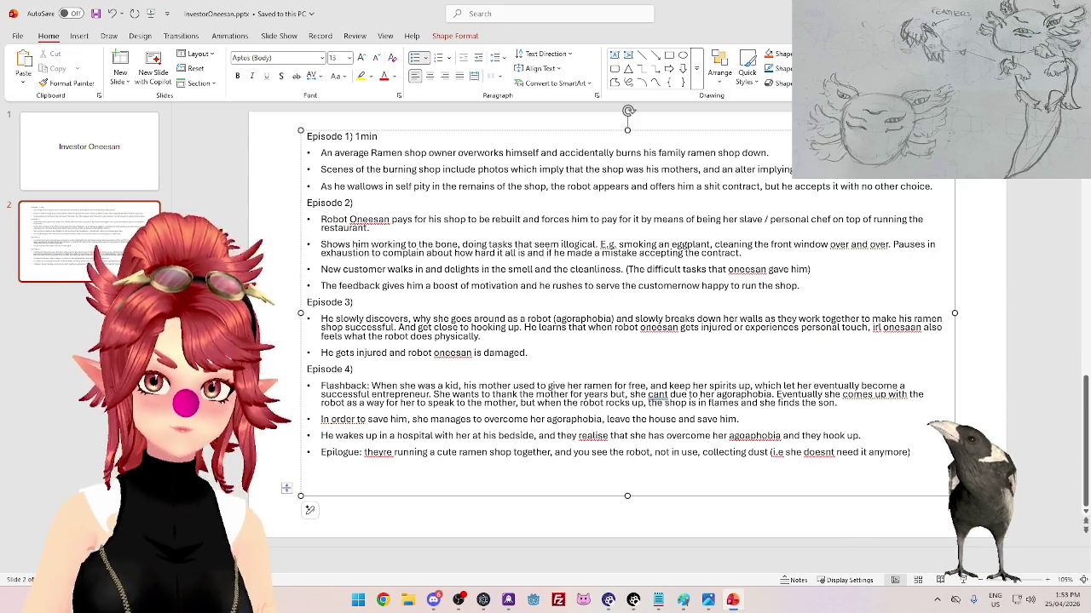
{"action": "key", "text": "ctrl+Delete"}
{"action": "key", "text": "ctrl+Delete"}
{"action": "key", "text": "ctrl+Delete"}
{"action": "key", "text": "ctrl+Delete"}
{"action": "key", "text": "ctrl+Delete"}
{"action": "key", "text": "ctrl+Delete"}
{"action": "type", "text": "with a smile."}
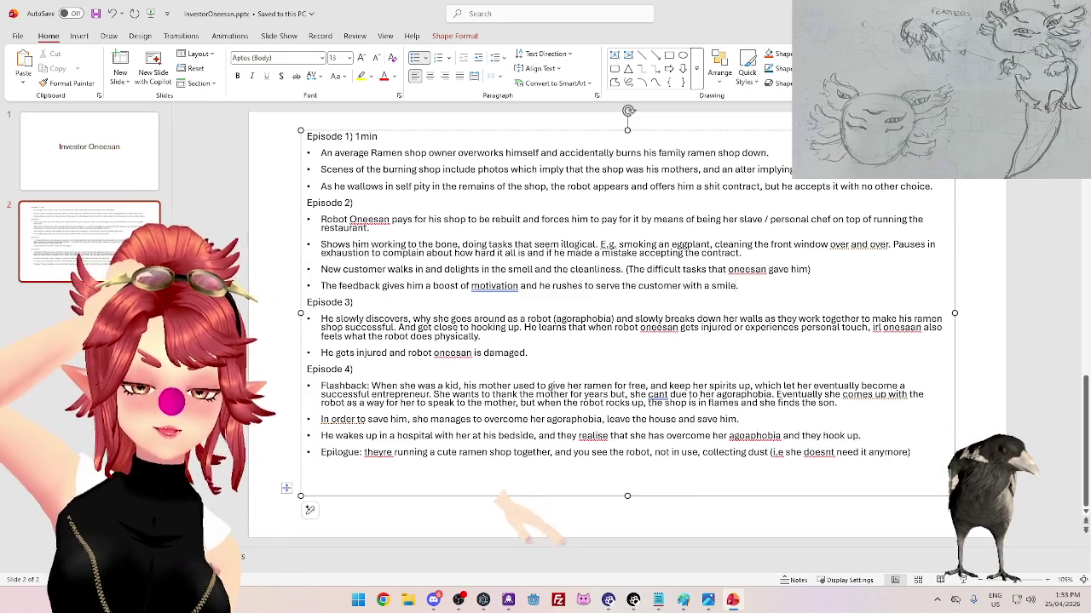
- Replace the hooking-up sentence with 'They have multiple bonding moments.' and append 'as well' after 'damaged'
{"action": "left_click_drag", "start_coordinate": [399, 327], "coordinate": [520, 328]}
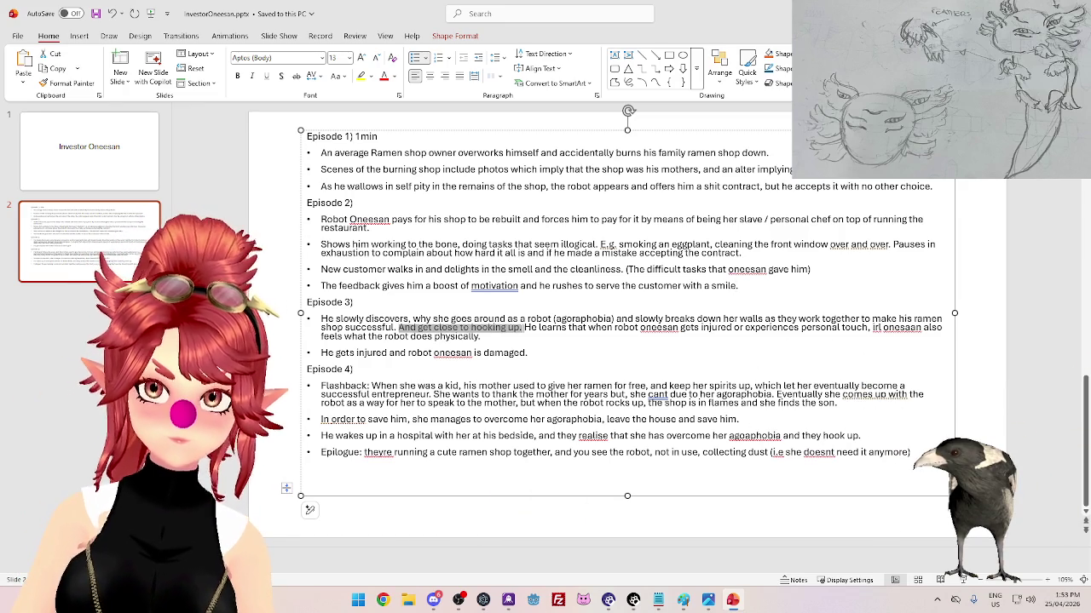
{"action": "key", "text": "BackSpace"}
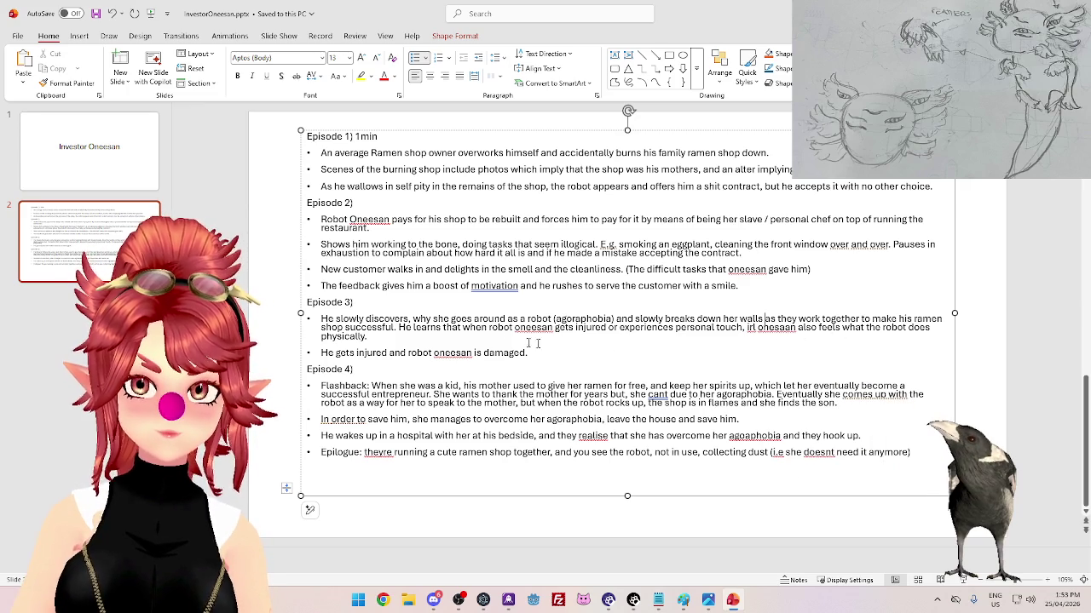
{"action": "type", "text": " They"}
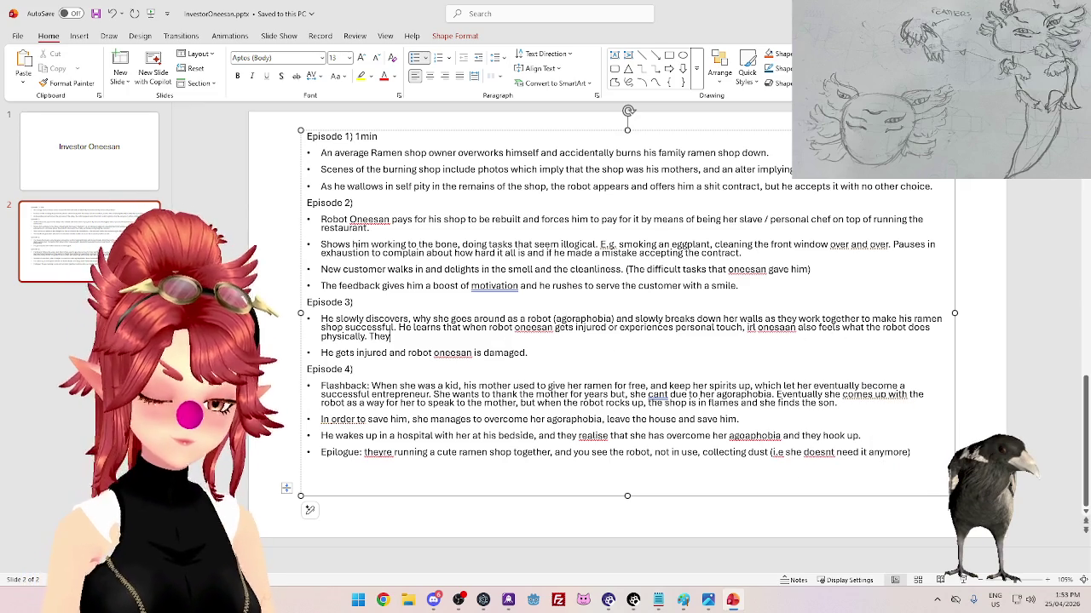
{"action": "type", "text": " have multiple bonding mo"}
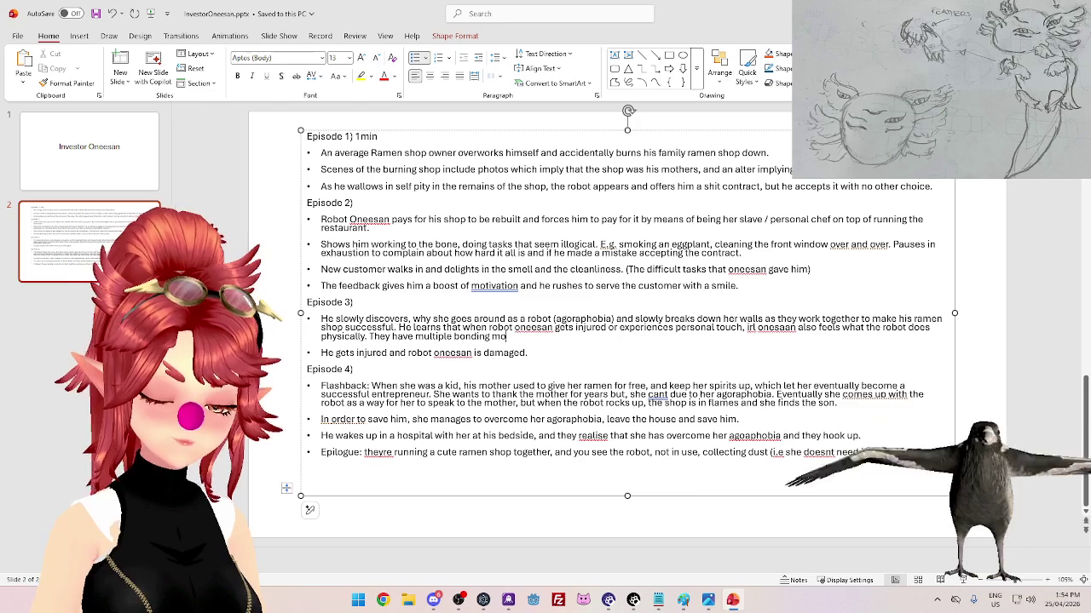
{"action": "type", "text": "ments."}
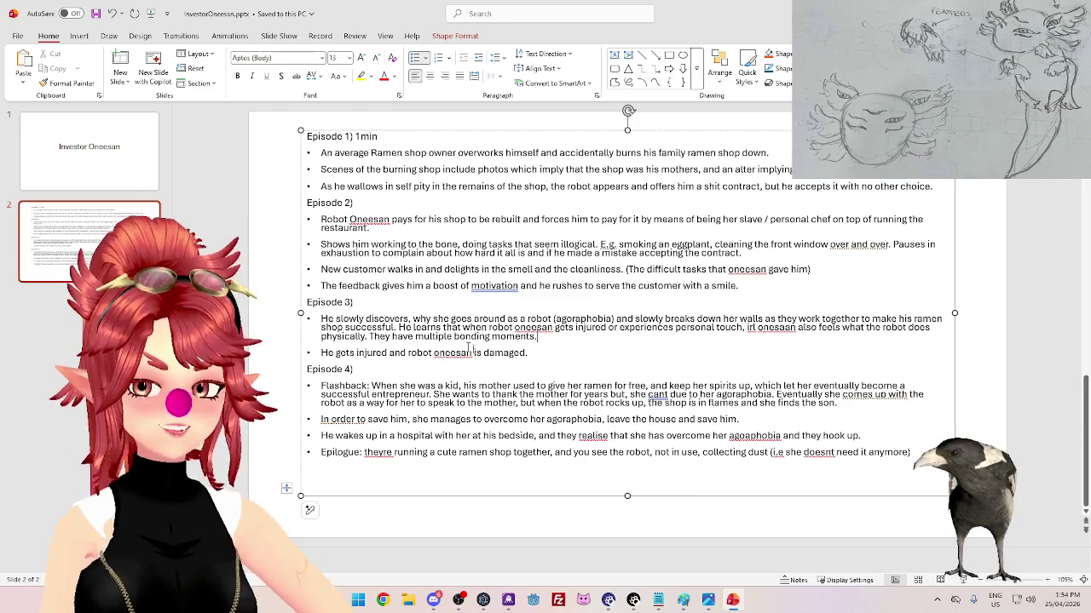
{"action": "key", "text": "Down"}
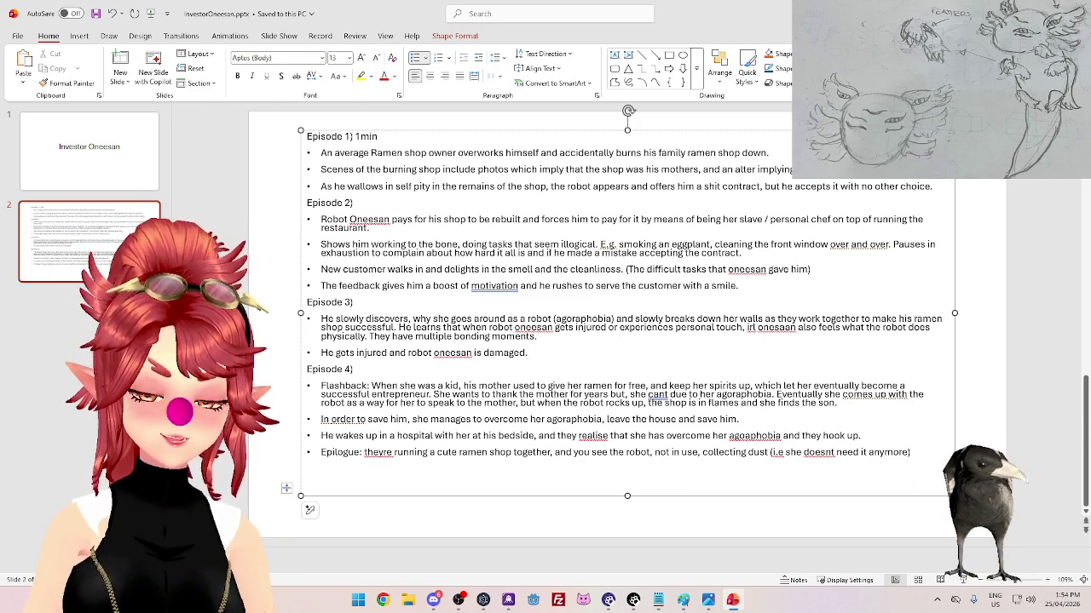
{"action": "type", "text": "as well"}
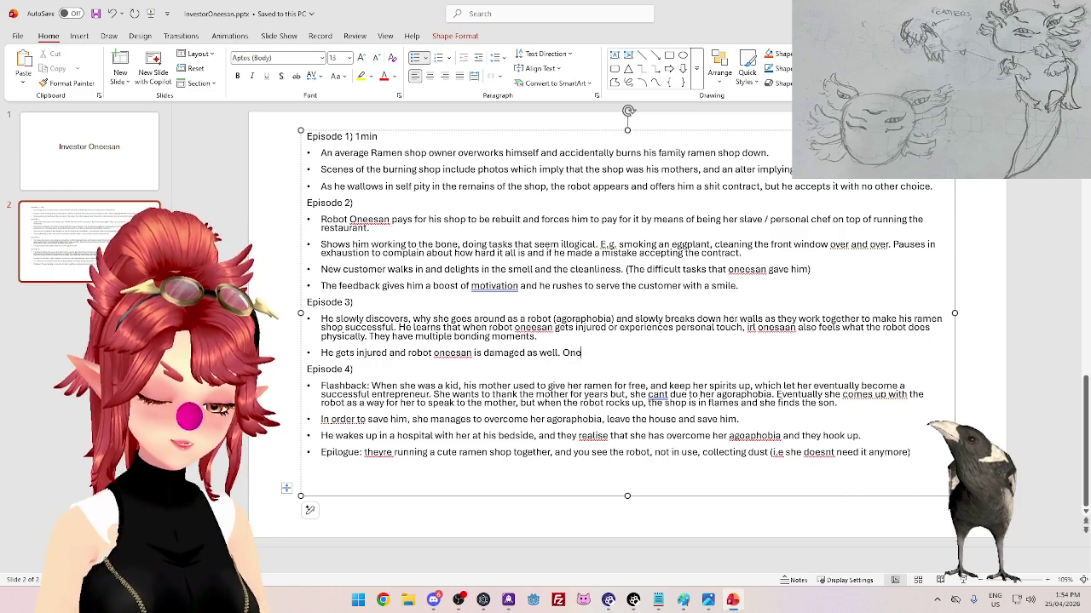
- Add 'Oneesan sees the incident but can't do anything about it.' after the injury line
{"action": "type", "text": "so "}
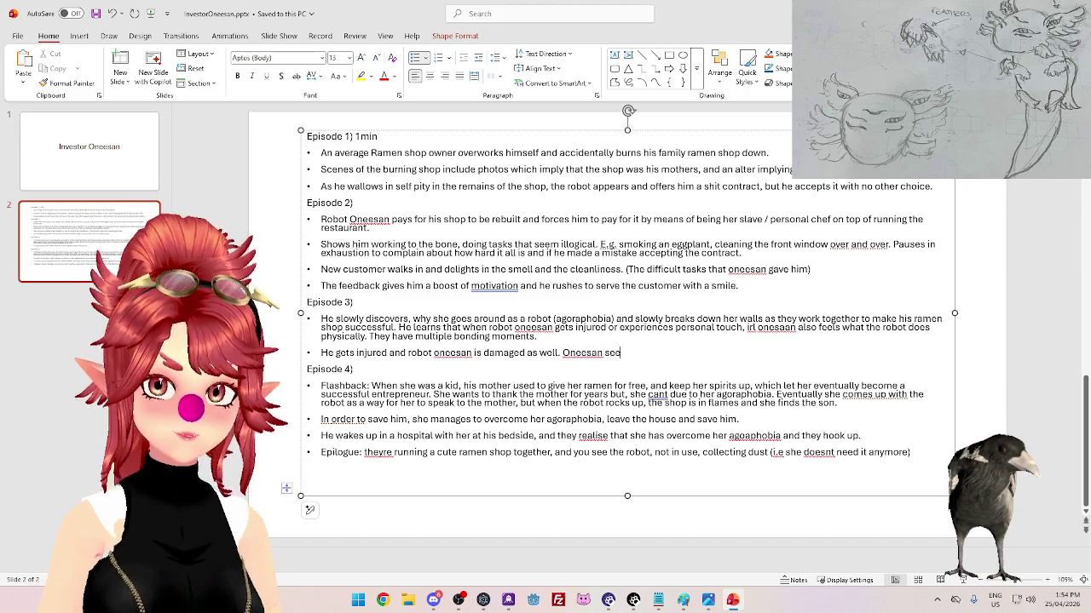
{"action": "type", "text": "cident but"}
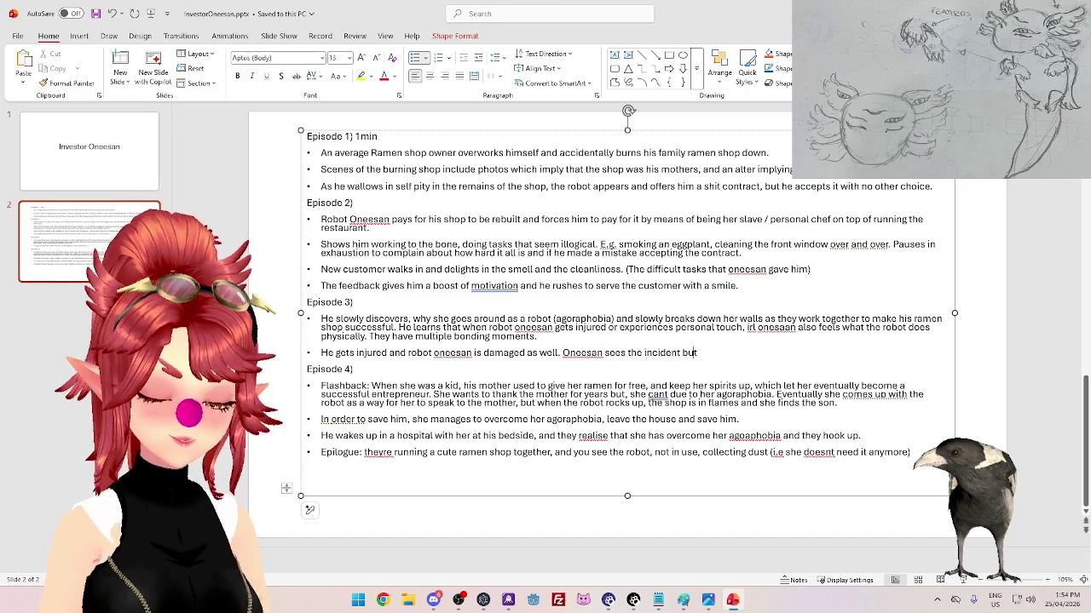
{"action": "type", "text": "can't do anything abou"}
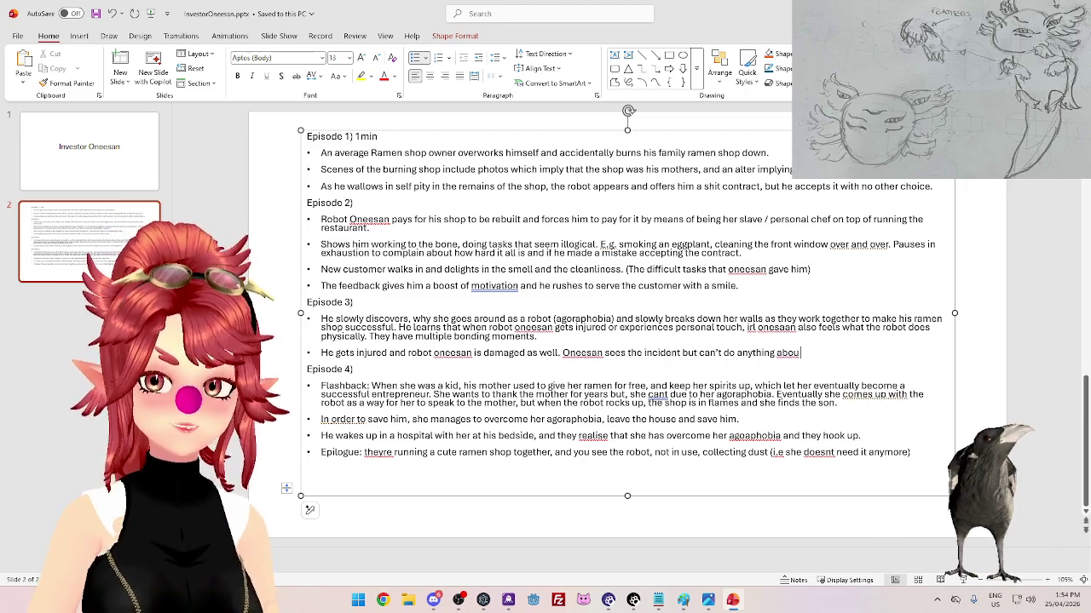
{"action": "type", "text": "t it."}
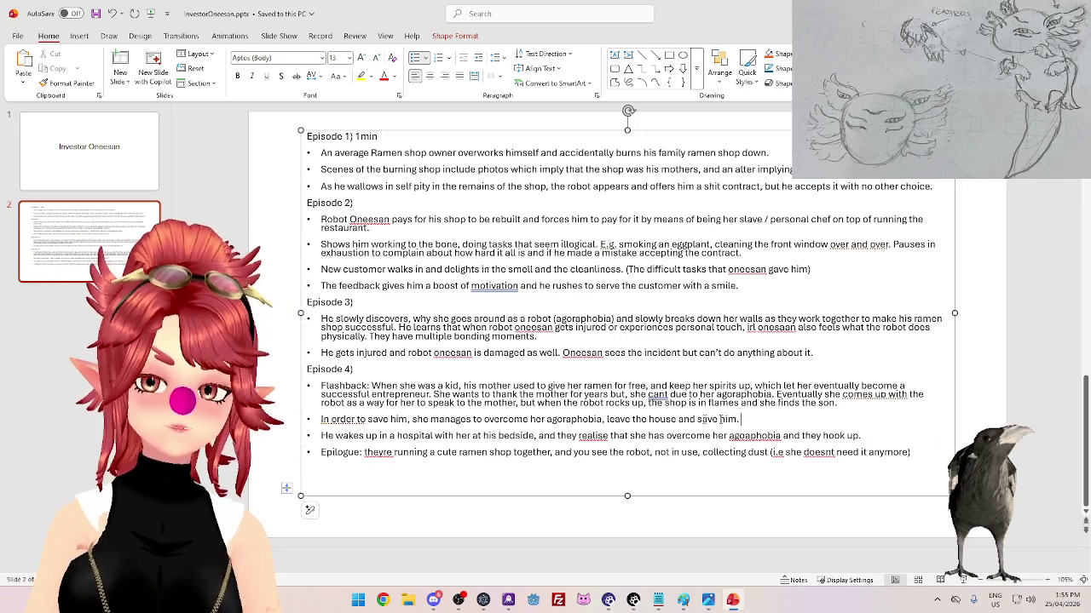
{"action": "left_click_drag", "start_coordinate": [742, 419], "coordinate": [545, 419]}
{"action": "left_click", "coordinate": [550, 388]}
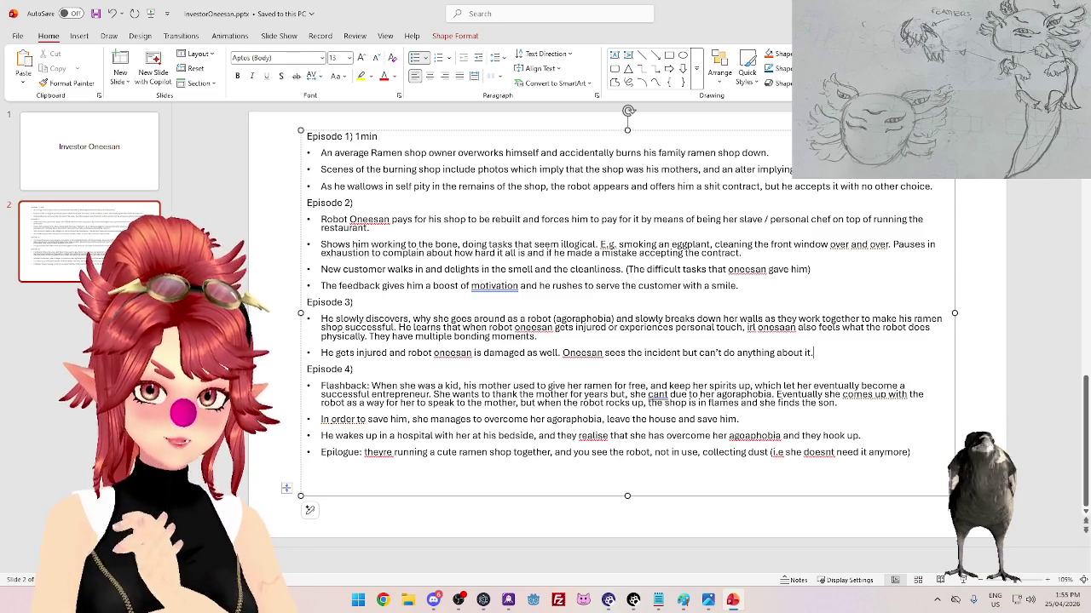
{"action": "left_click_drag", "start_coordinate": [408, 353], "coordinate": [559, 353]}
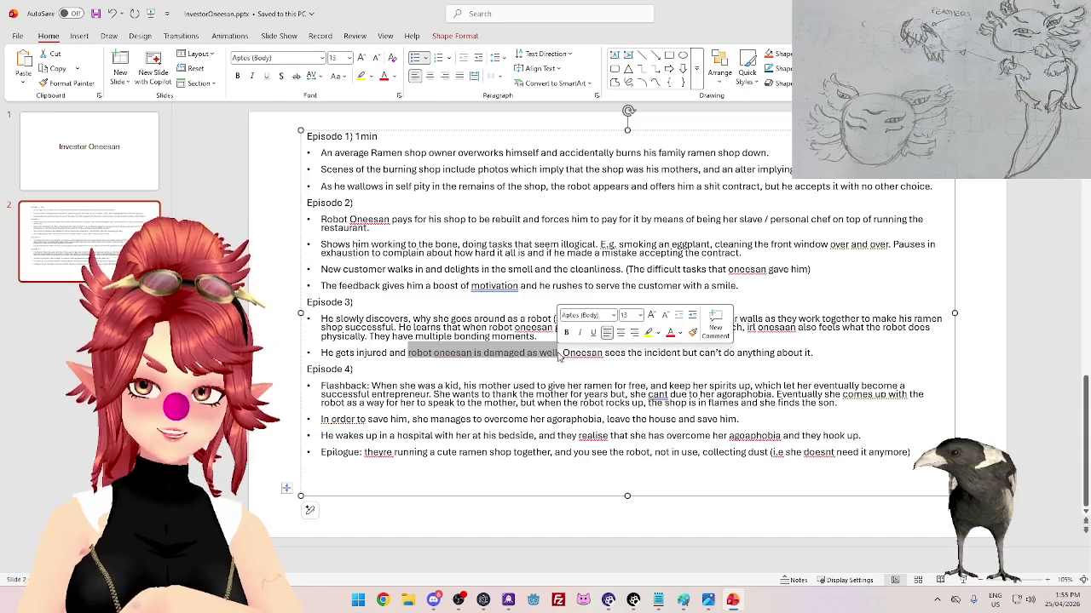
{"action": "left_click", "coordinate": [563, 353]}
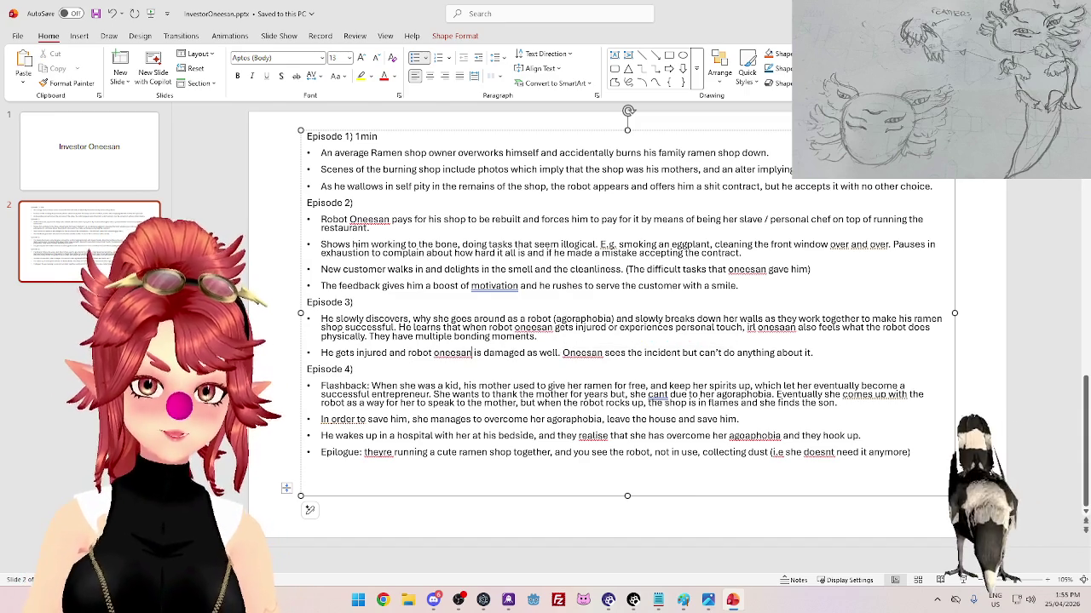
- Insert '/electricity to her apartment??' after 'robot oneesan' and delete 'as well' after 'damaged'
{"action": "left_click", "coordinate": [475, 352]}
{"action": "type", "text": "oneesan/electricity to her apartment??"}
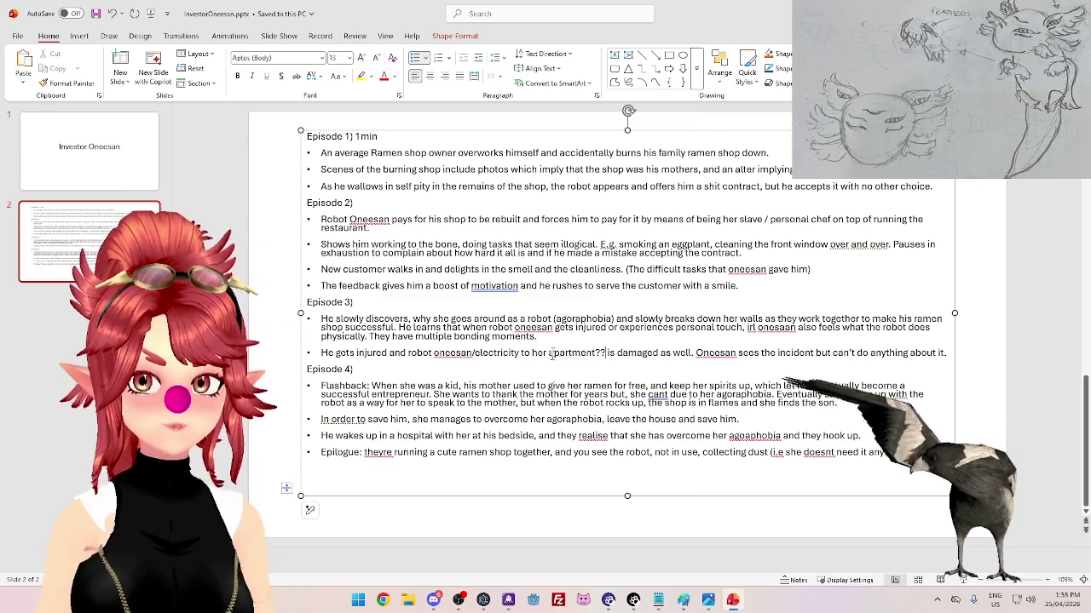
{"action": "left_click", "coordinate": [660, 353]}
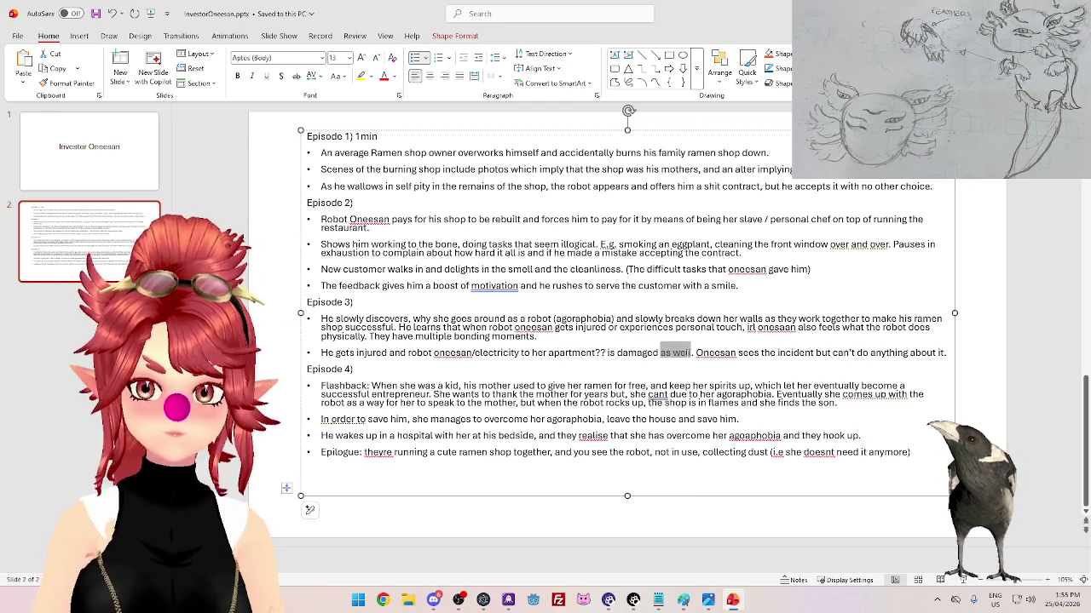
{"action": "key", "text": "BackSpace"}
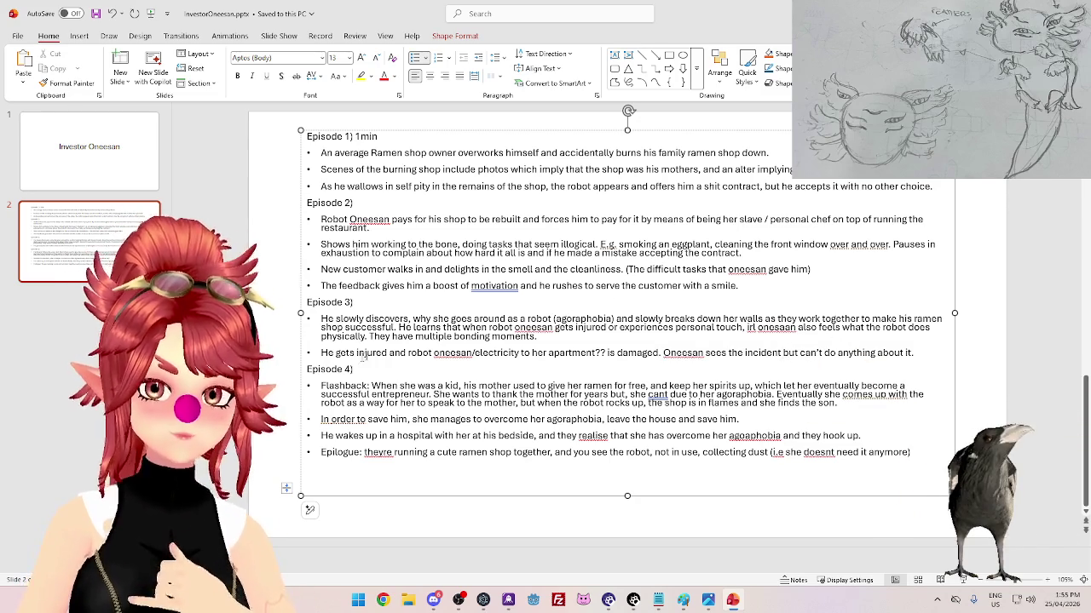
{"action": "left_click_drag", "start_coordinate": [321, 353], "coordinate": [519, 352]}
{"action": "left_click", "coordinate": [409, 352]}
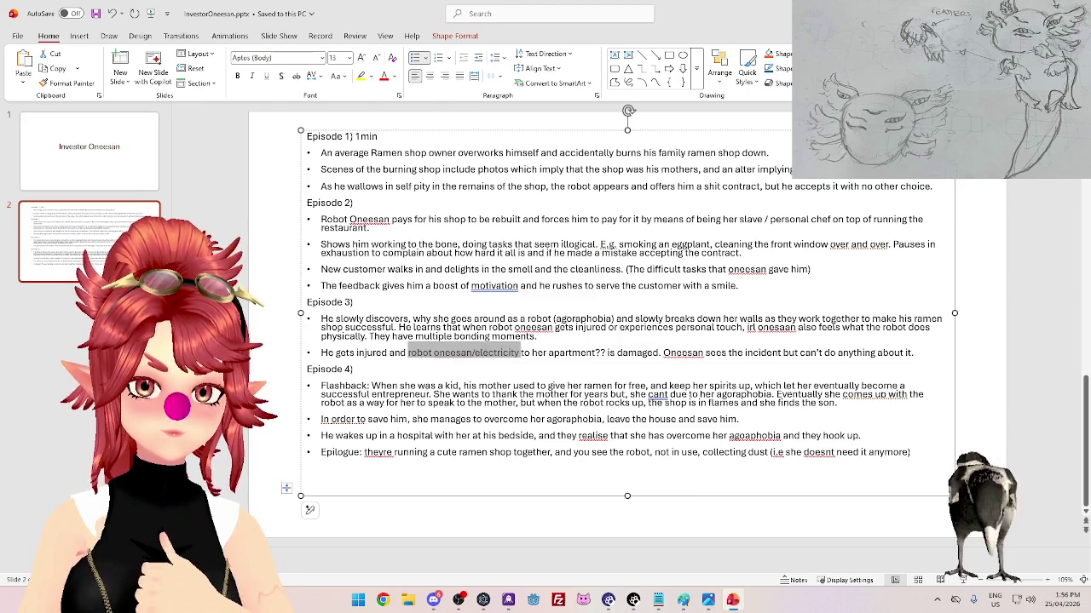
{"action": "left_click", "coordinate": [519, 352]}
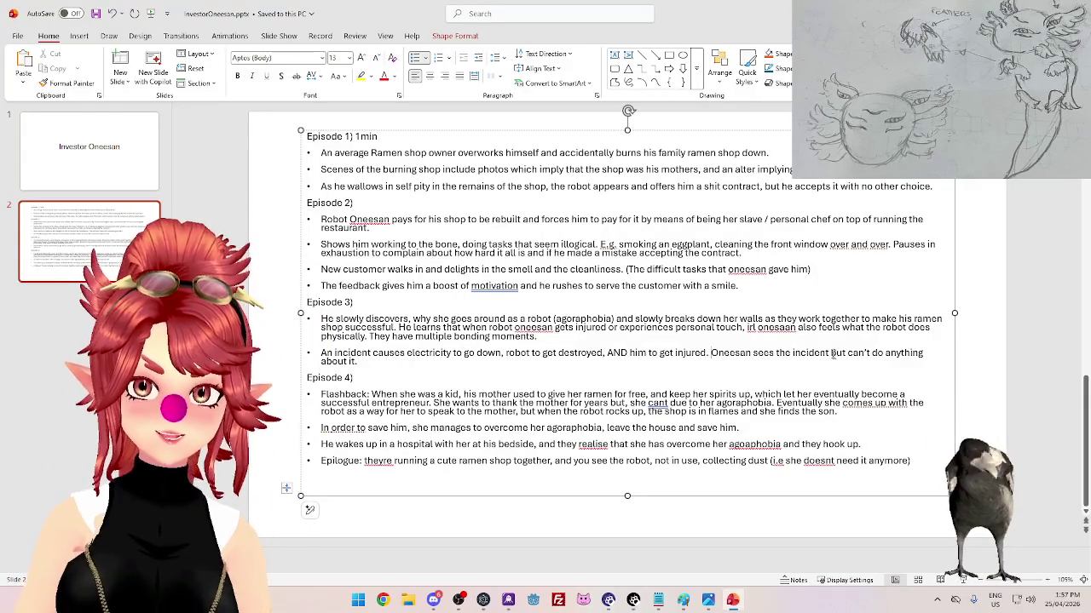
- Select 'but can't do anything about it' at the end of the Episode 3 incident bullet
{"action": "left_click_drag", "start_coordinate": [831, 353], "coordinate": [357, 362]}
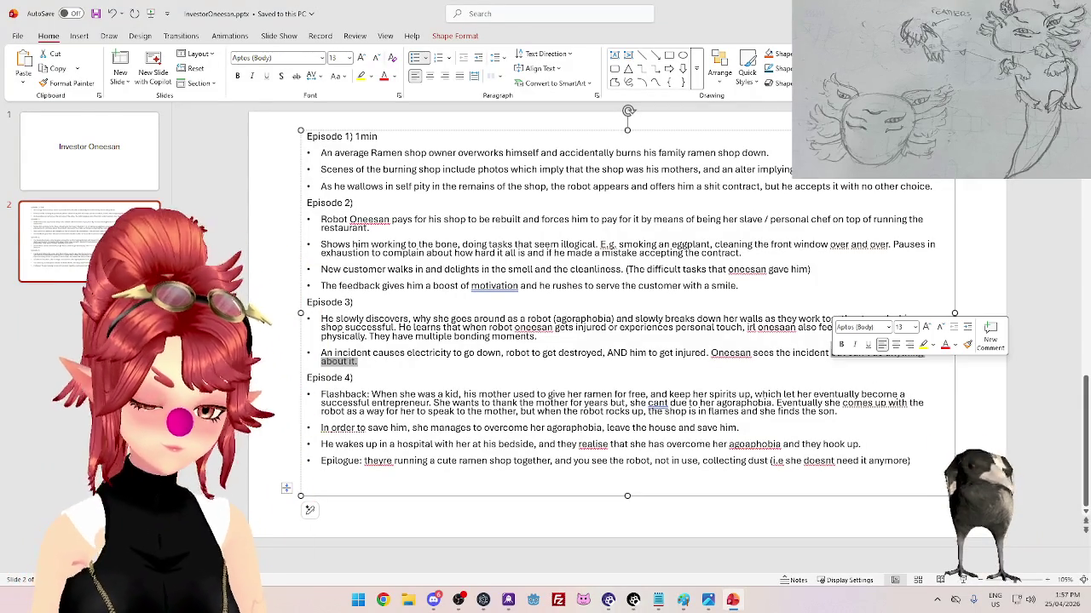
- Write that she sees it just before the screen cuts out, grabs a phone, but it has no power
{"action": "type", "text": "just before the powe"}
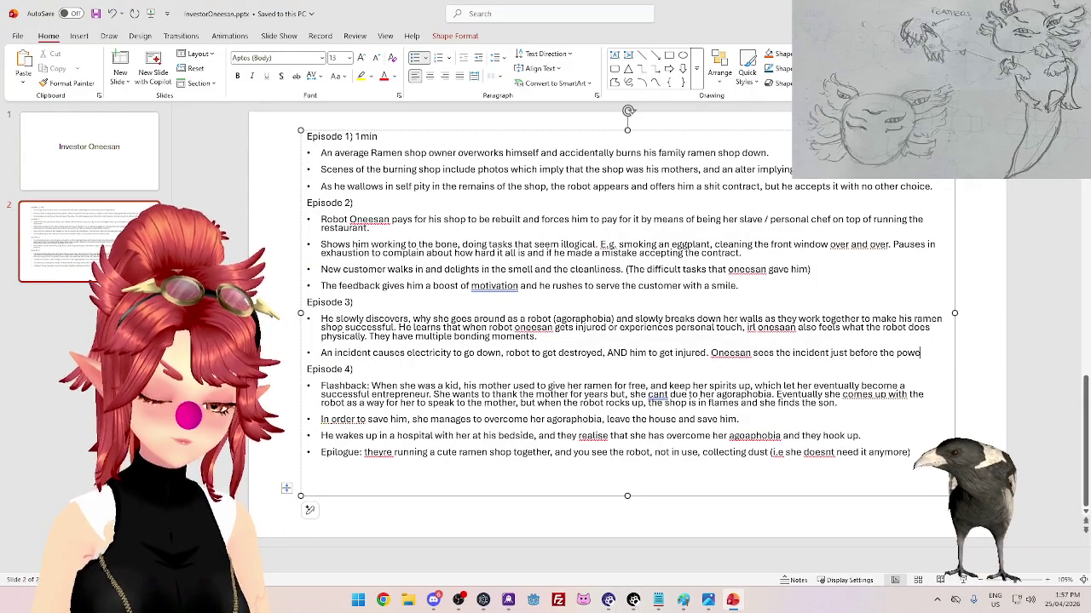
{"action": "key", "text": "BackSpace"}
{"action": "key", "text": "BackSpace"}
{"action": "key", "text": "BackSpace"}
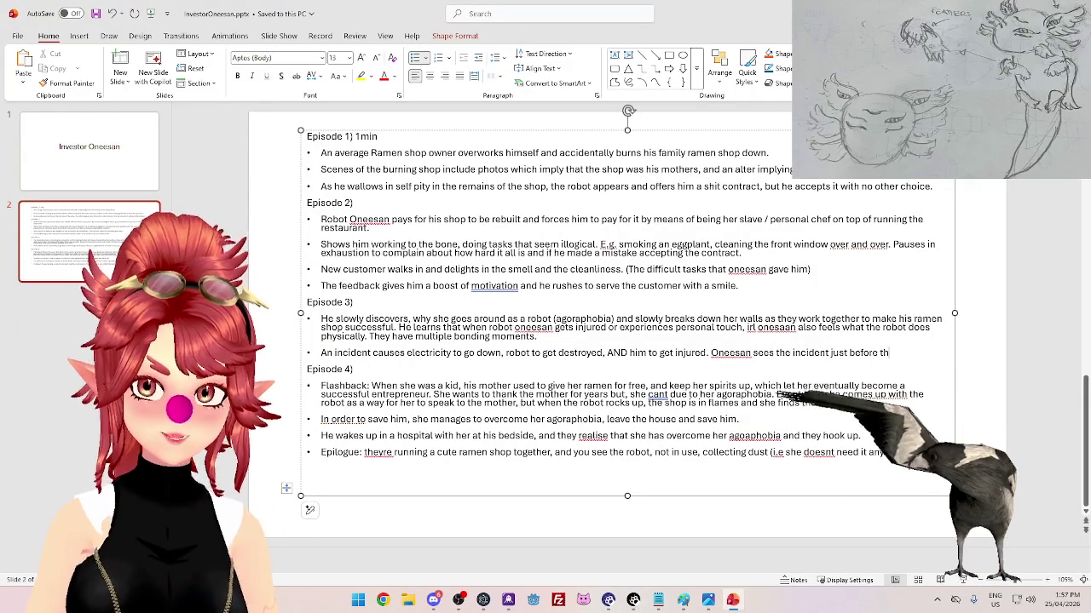
{"action": "type", "text": "e screen cuts out. She"}
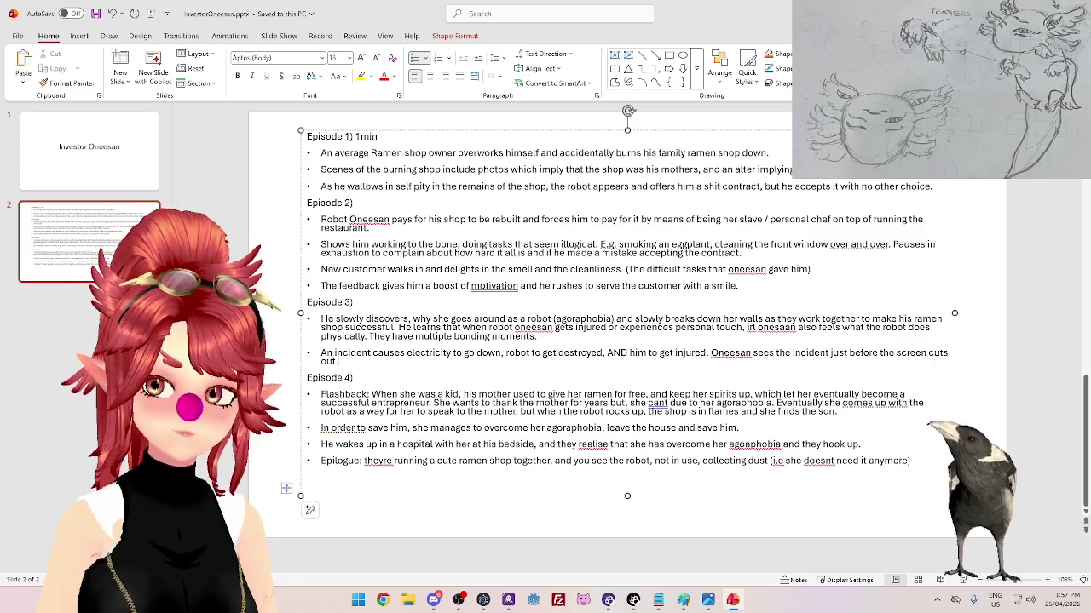
{"action": "type", "text": " grabs a phone to"}
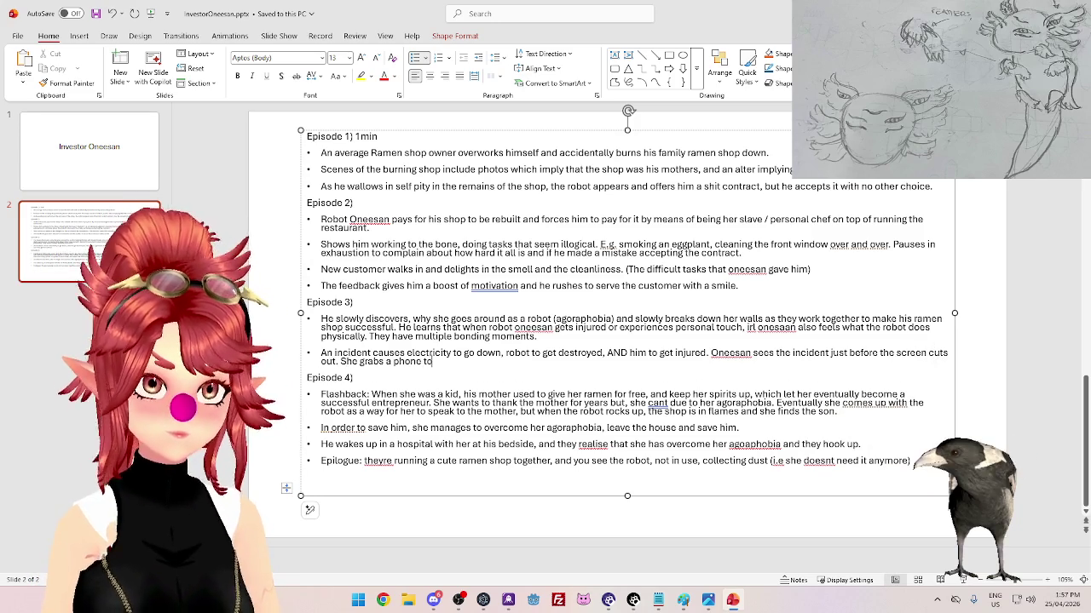
{"action": "type", "text": " try calling for help"}
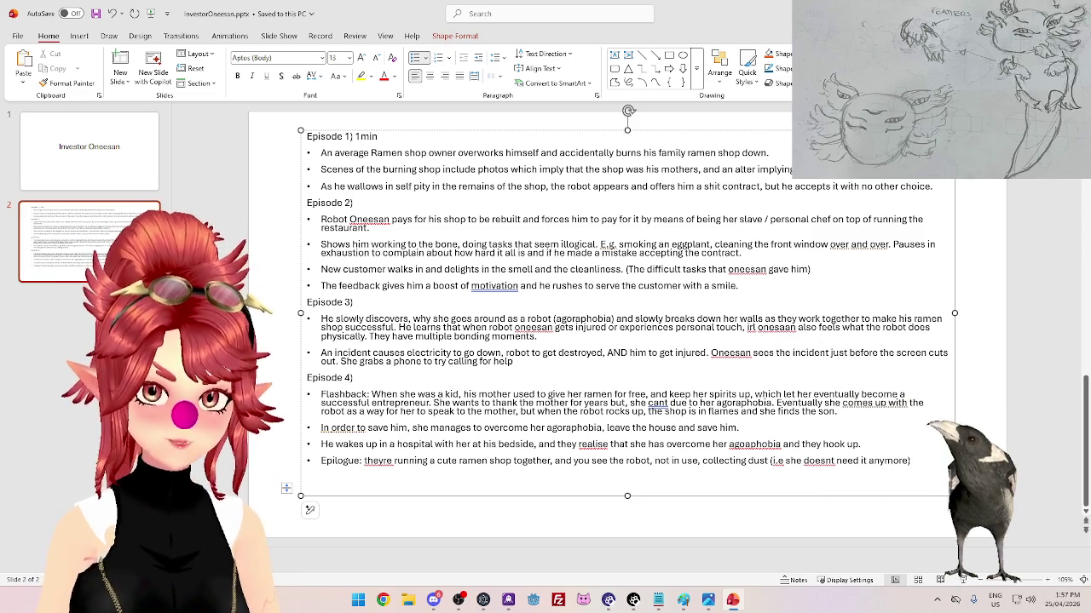
{"action": "key", "text": "BackSpace"}
{"action": "key", "text": "BackSpace"}
{"action": "key", "text": "BackSpace"}
{"action": "key", "text": "BackSpace"}
{"action": "key", "text": "BackSpace"}
{"action": "key", "text": "BackSpace"}
{"action": "key", "text": "BackSpace"}
{"action": "key", "text": "BackSpace"}
{"action": "key", "text": "BackSpace"}
{"action": "key", "text": "BackSpace"}
{"action": "key", "text": "BackSpace"}
{"action": "key", "text": "BackSpace"}
{"action": "key", "text": "BackSpace"}
{"action": "key", "text": "BackSpace"}
{"action": "key", "text": "BackSpace"}
{"action": "key", "text": "BackSpace"}
{"action": "key", "text": "BackSpace"}
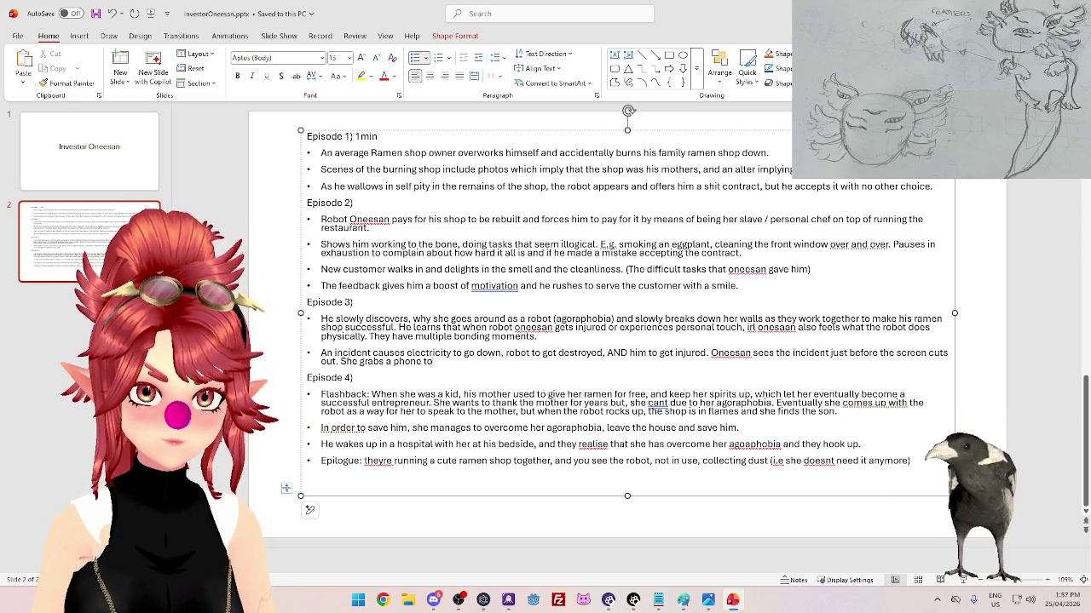
{"action": "type", "text": "but it has no power?"}
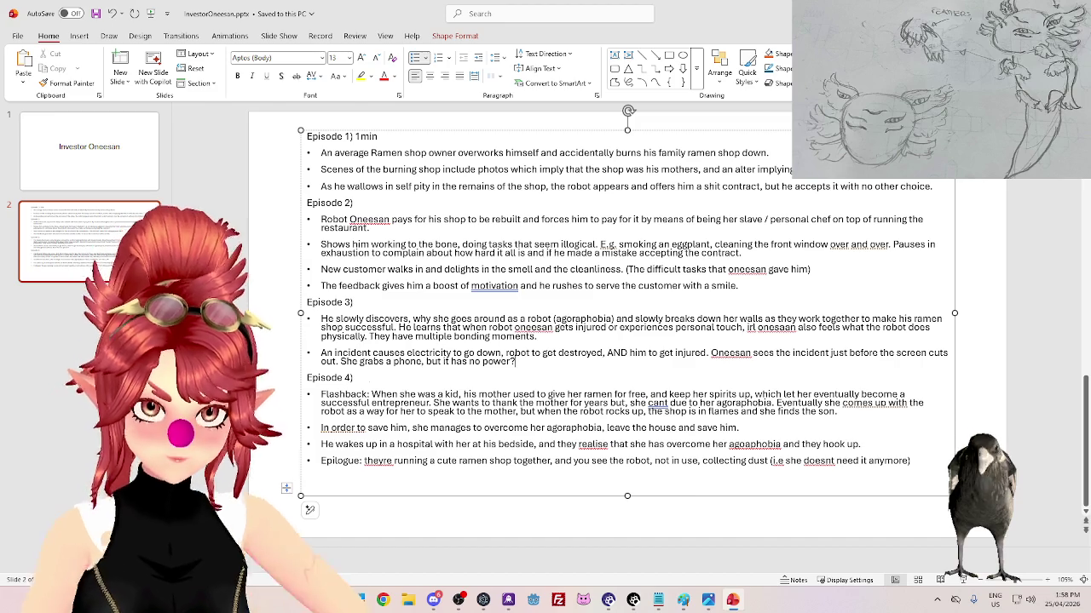
{"action": "key", "text": "Down"}
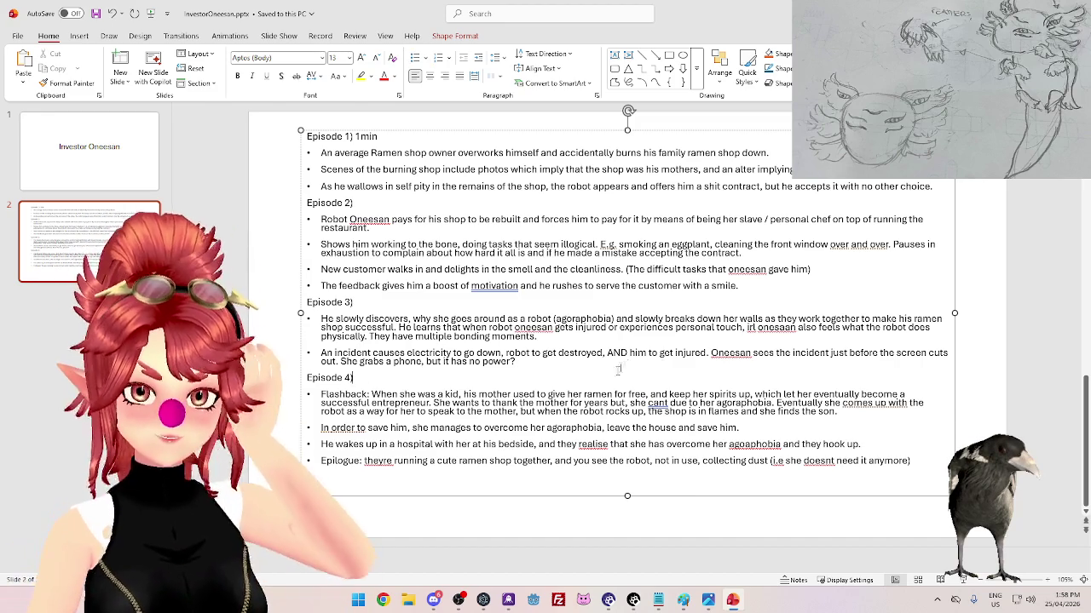
- Continue the incident bullet after 'power?' with 'She runs to the door, but'
{"action": "mouse_move", "coordinate": [517, 362]}
{"action": "left_mouse_down"}
{"action": "mouse_move", "coordinate": [495, 373]}
{"action": "mouse_move", "coordinate": [340, 361]}
{"action": "left_mouse_up"}
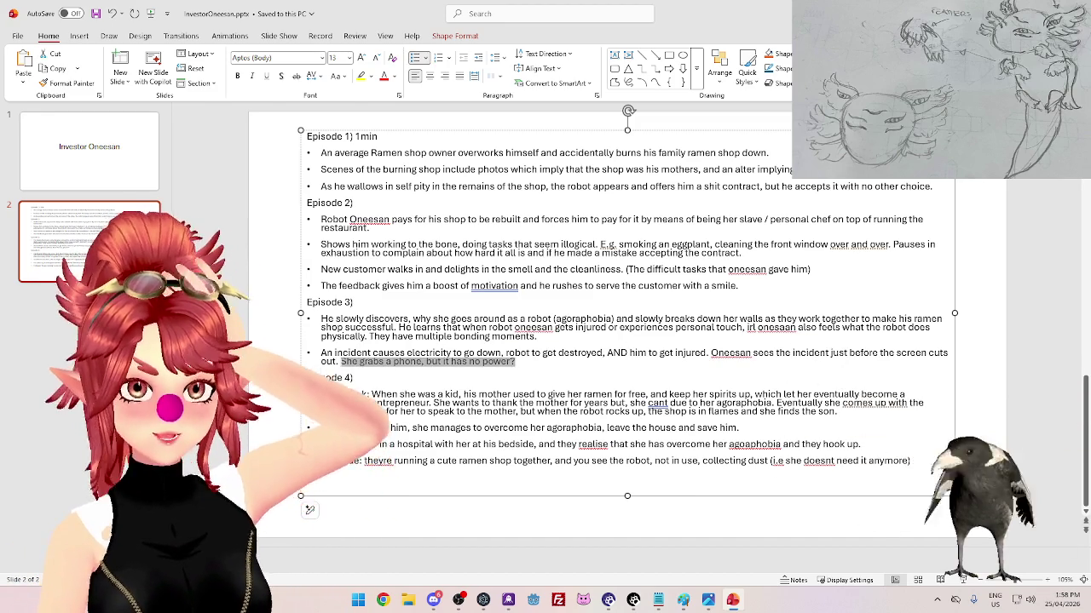
{"action": "left_click", "coordinate": [352, 303]}
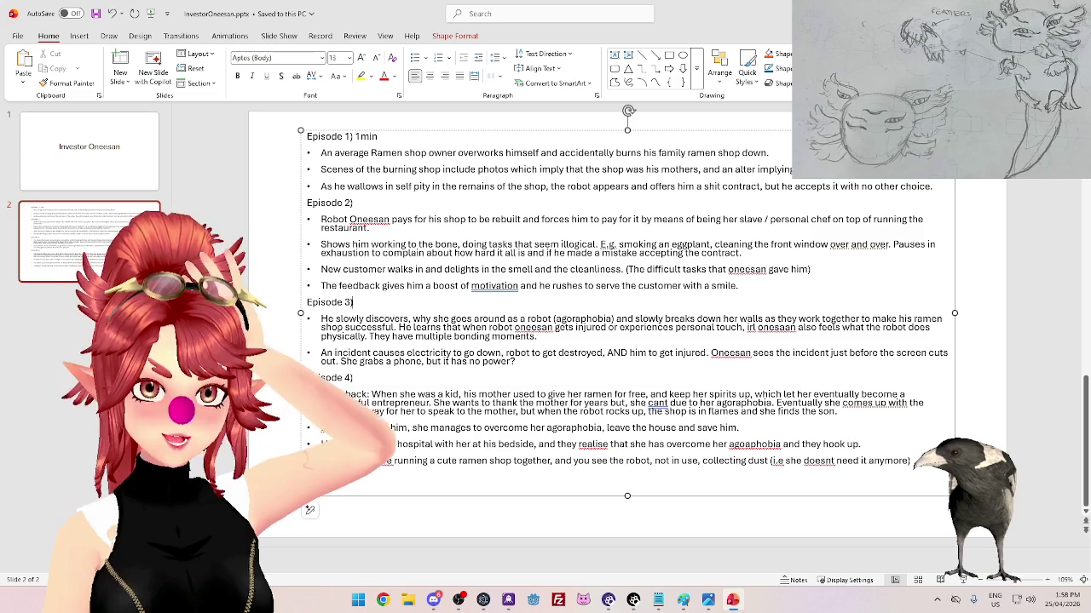
{"action": "left_click", "coordinate": [651, 365]}
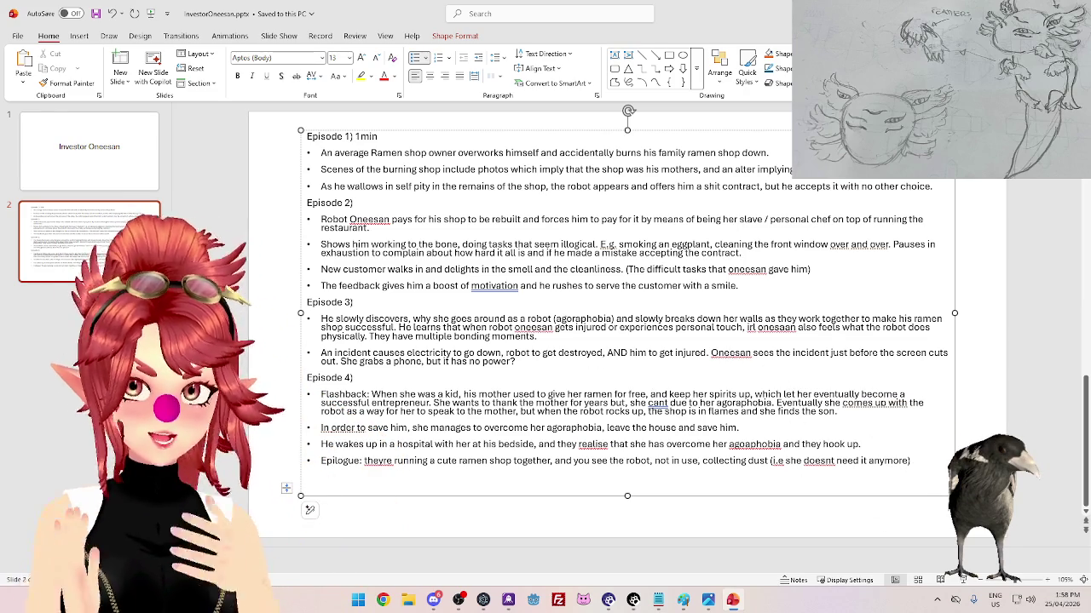
{"action": "left_click", "coordinate": [515, 361]}
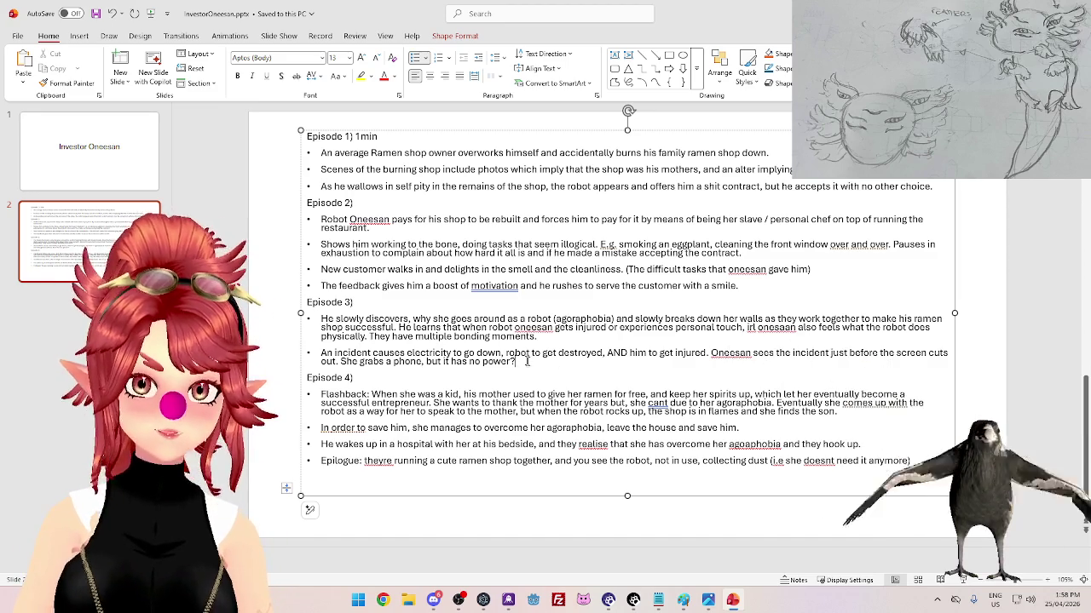
{"action": "left_click_drag", "start_coordinate": [885, 361], "coordinate": [442, 372]}
{"action": "key", "text": "Left"}
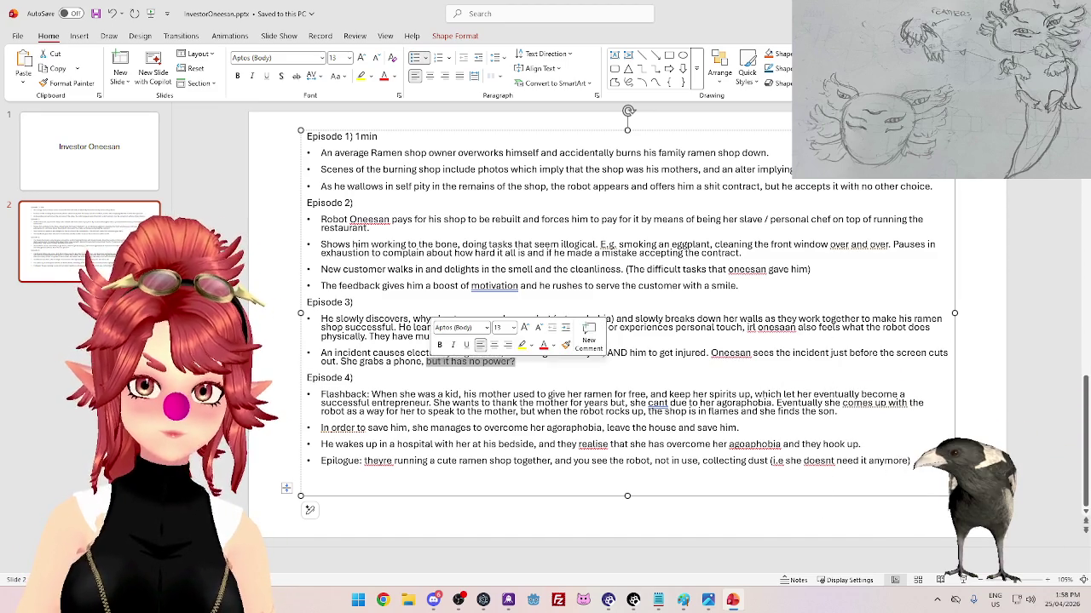
{"action": "type", "text": "She runs to the door, but cant open it."}
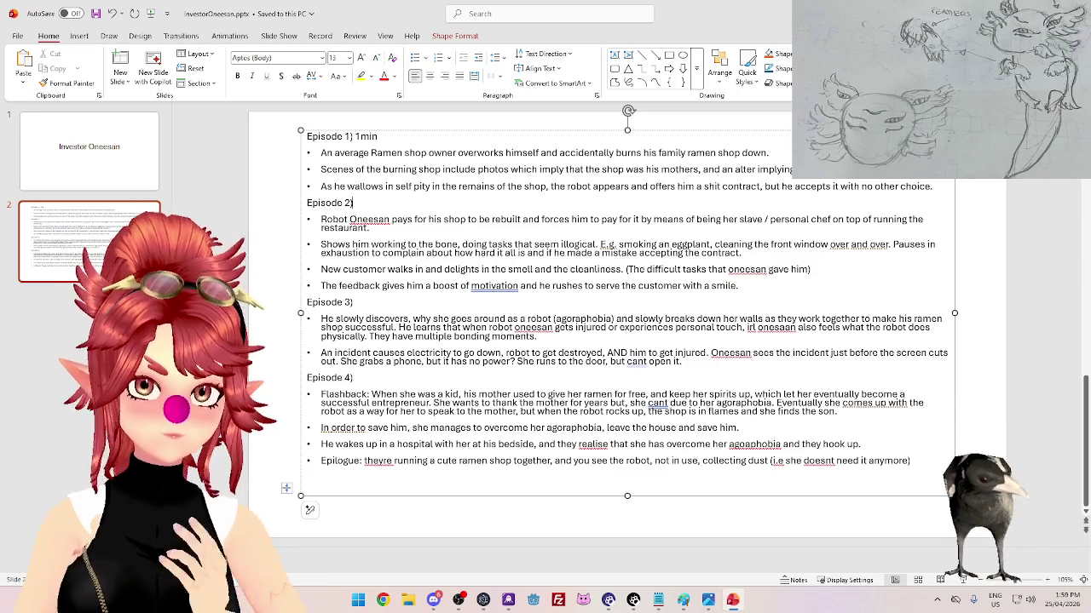
- Add '1minute' to Episode 2, '2 minutes' to Episode 3, and delete the phone-with-no-power sentence
{"action": "type", "text": "1m"}
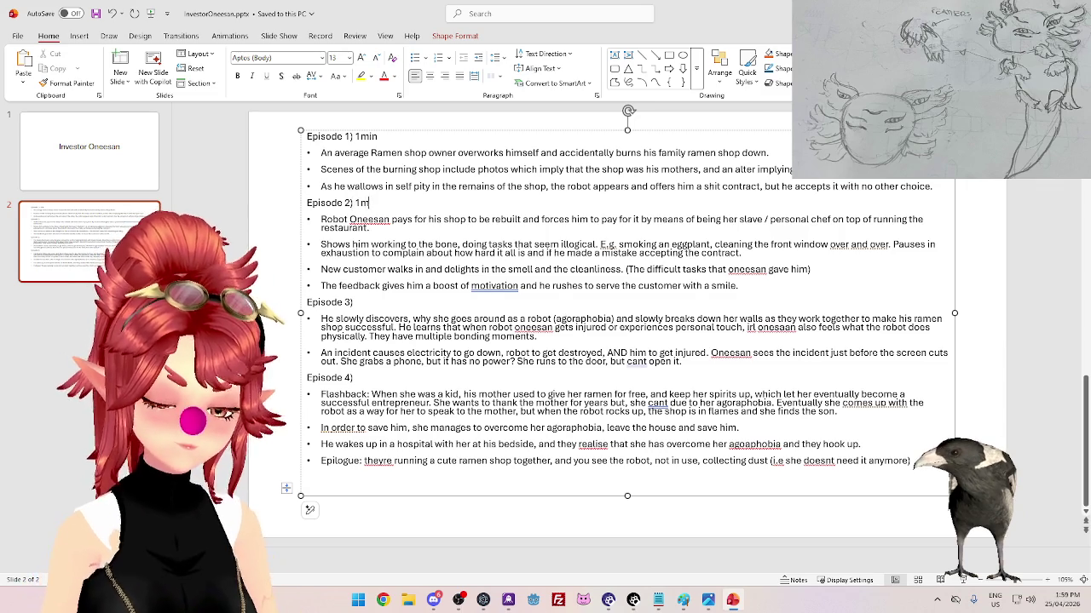
{"action": "type", "text": "inute"}
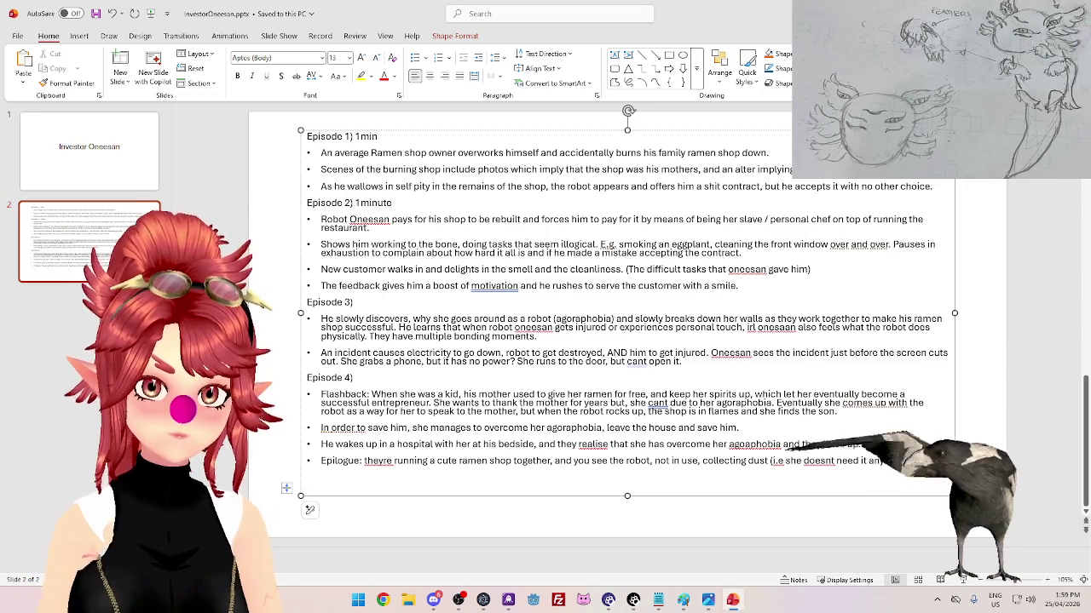
{"action": "left_click", "coordinate": [353, 302]}
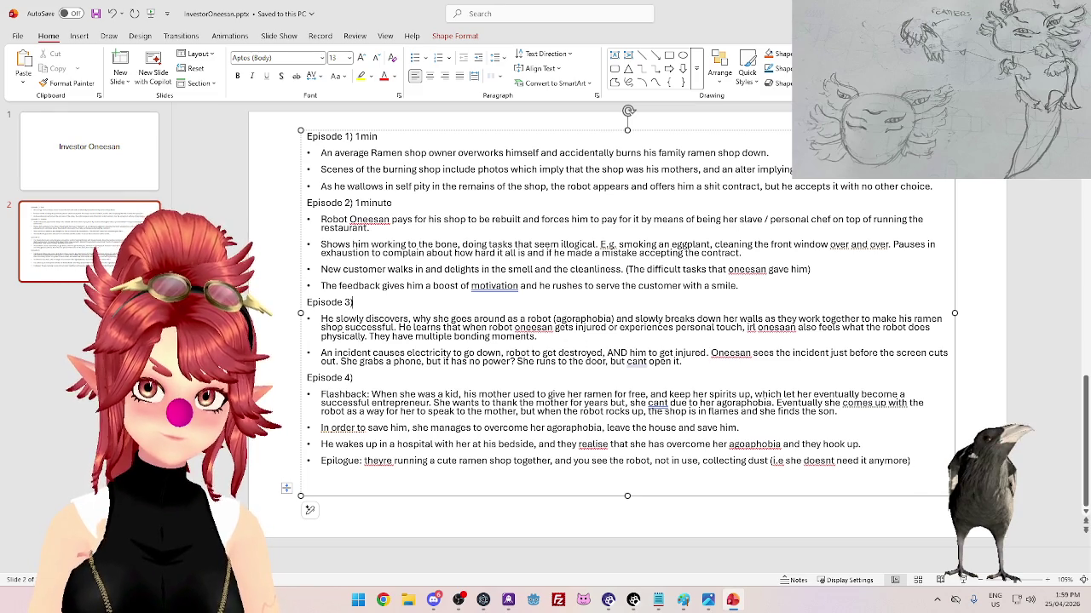
{"action": "type", "text": " 2minutes"}
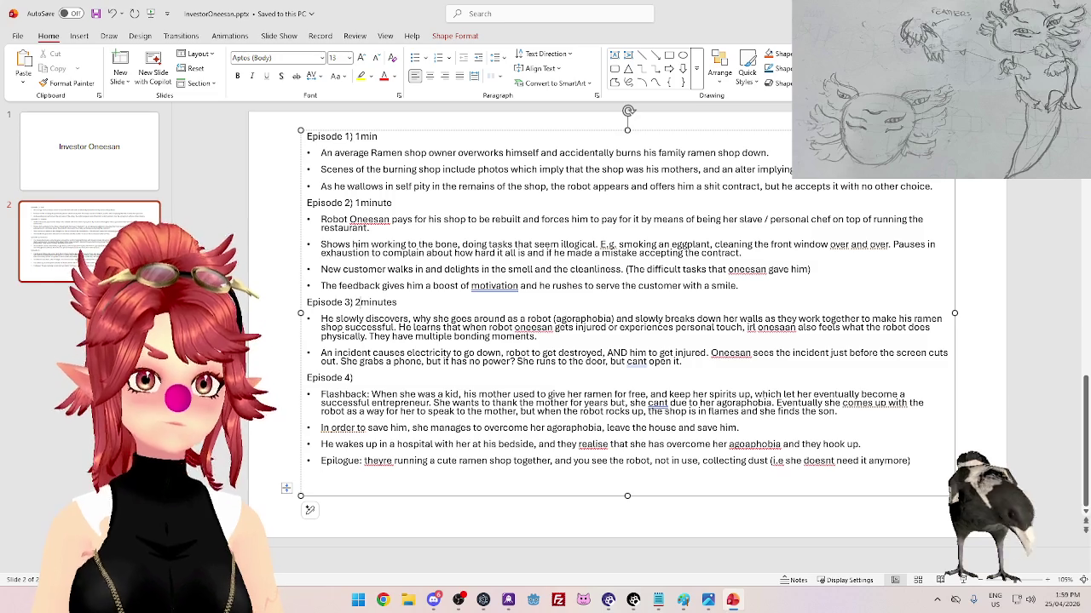
{"action": "left_click", "coordinate": [362, 301]}
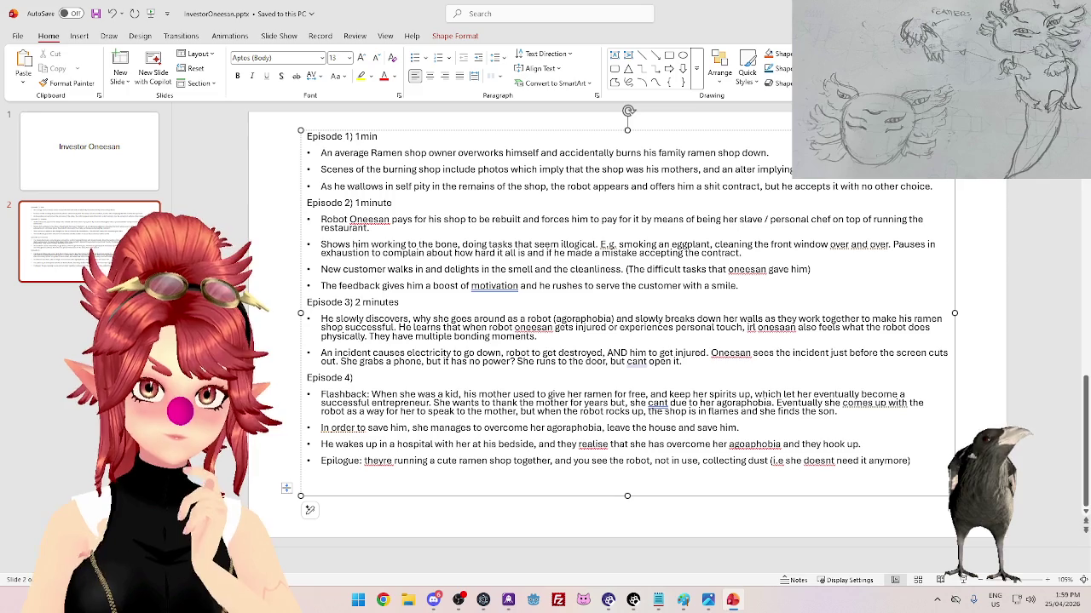
{"action": "left_click_drag", "start_coordinate": [341, 362], "coordinate": [535, 361]}
{"action": "key", "text": "BackSpace"}
{"action": "type", "text": "'"}
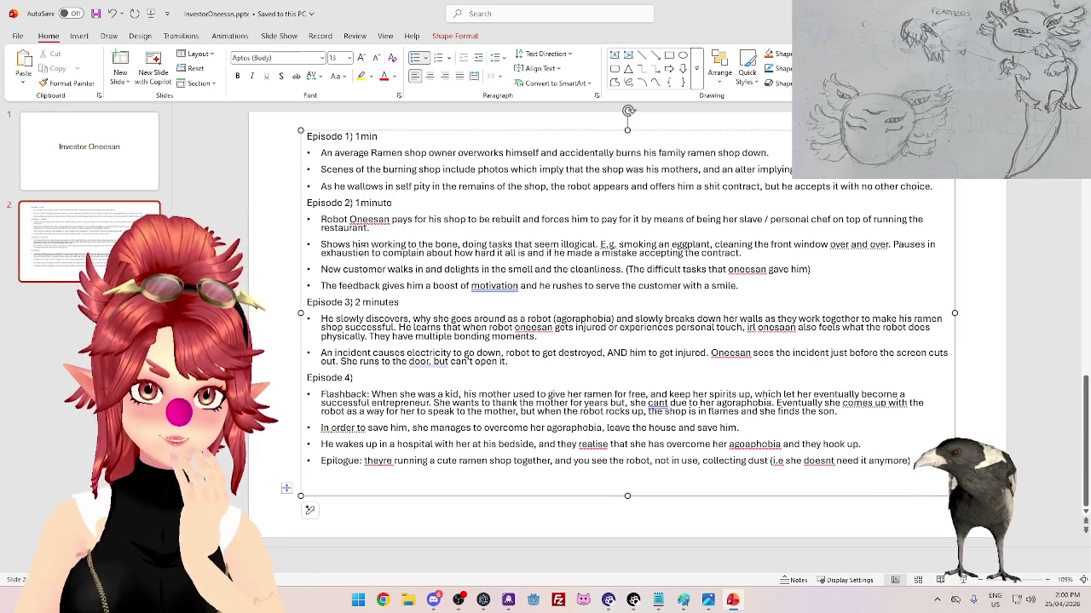
- Insert 'Also delivers food to her and he learns she lives just upstairs and is annoyed that she doesn't come down.' before 'Pauses'
{"action": "left_click", "coordinate": [461, 244]}
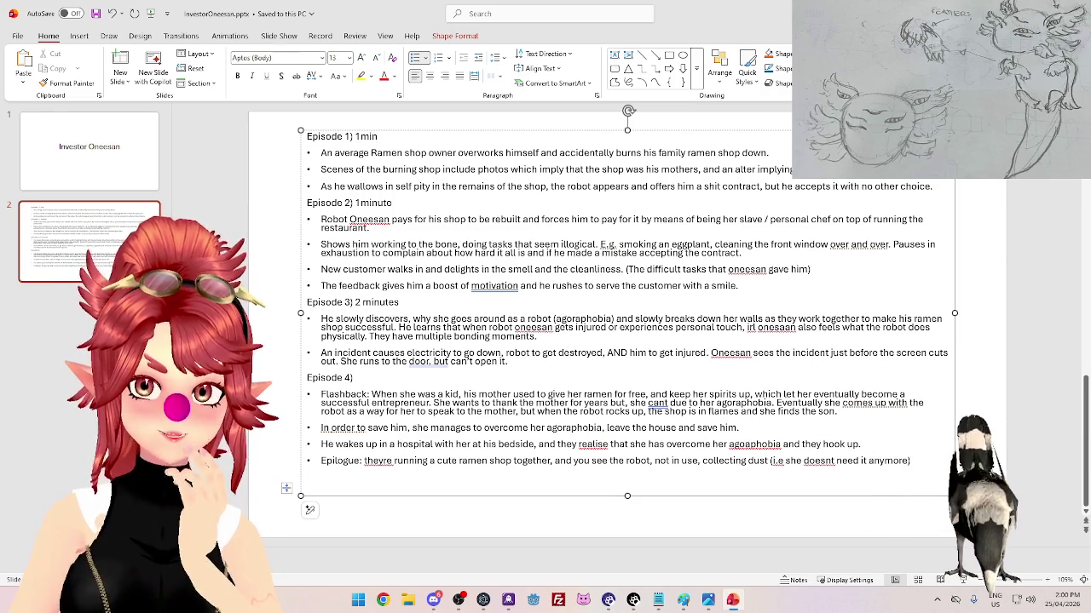
{"action": "left_click", "coordinate": [894, 244]}
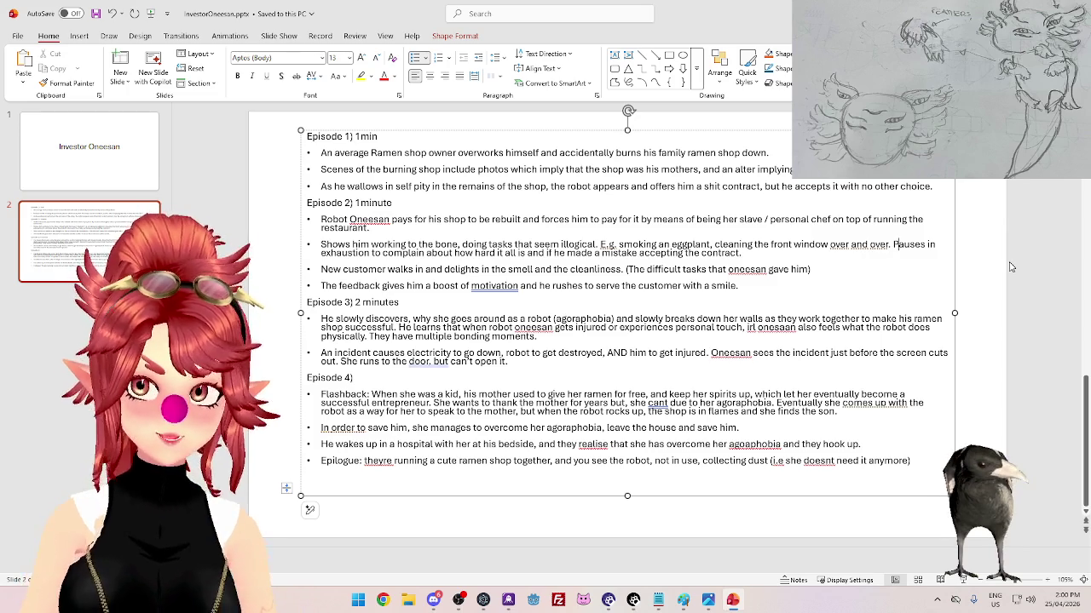
{"action": "type", "text": "Also delivers food to get"}
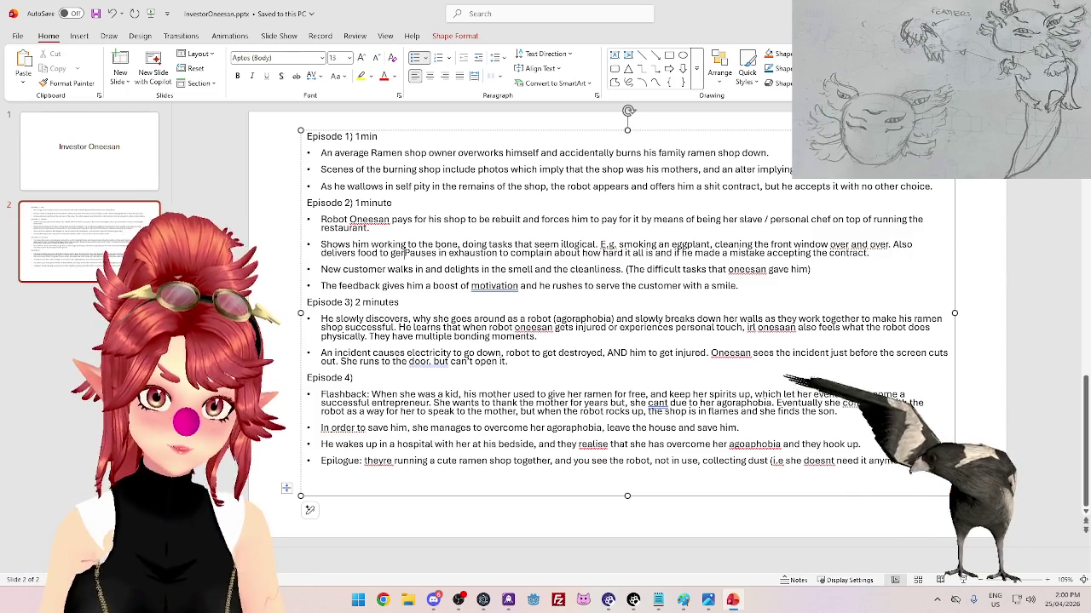
{"action": "key", "text": "BackSpace"}
{"action": "key", "text": "BackSpace"}
{"action": "key", "text": "BackSpace"}
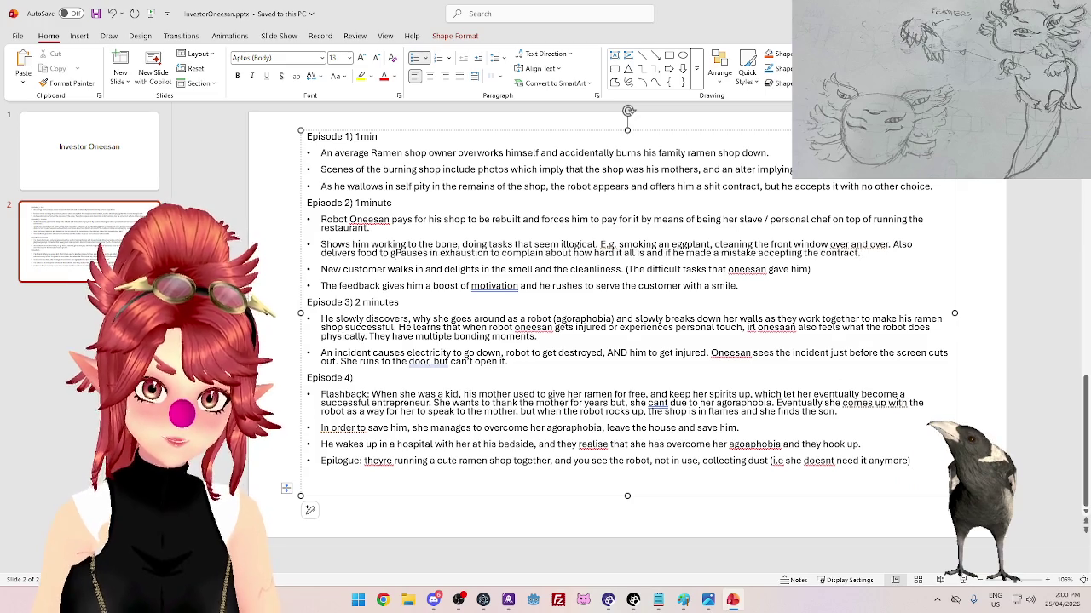
{"action": "type", "text": "her and he learns she lives just upstairs."}
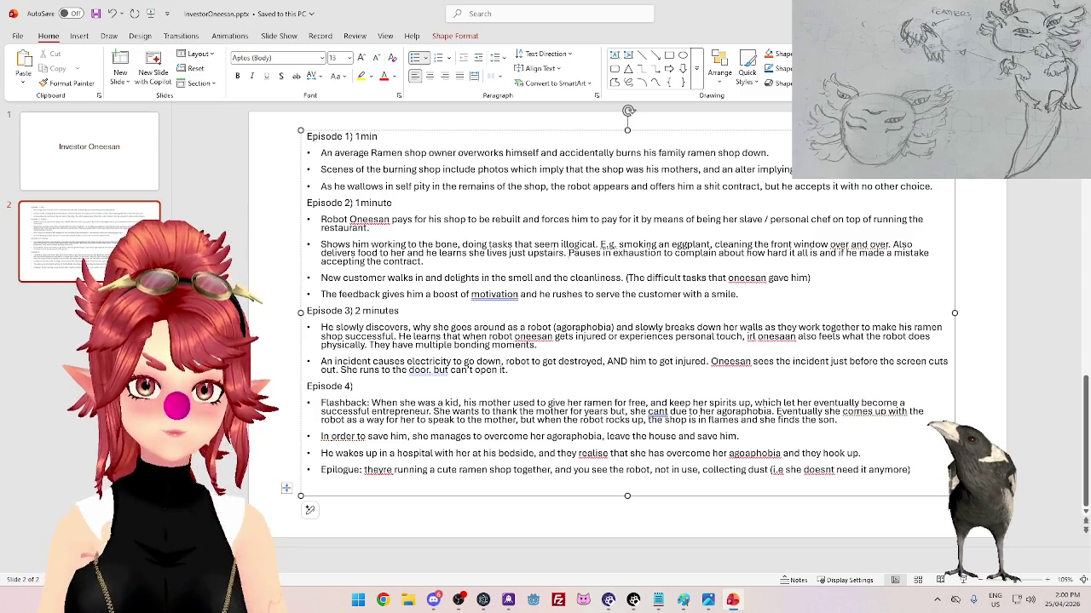
{"action": "left_click", "coordinate": [567, 253]}
{"action": "key", "text": "BackSpace"}
{"action": "key", "text": "BackSpace"}
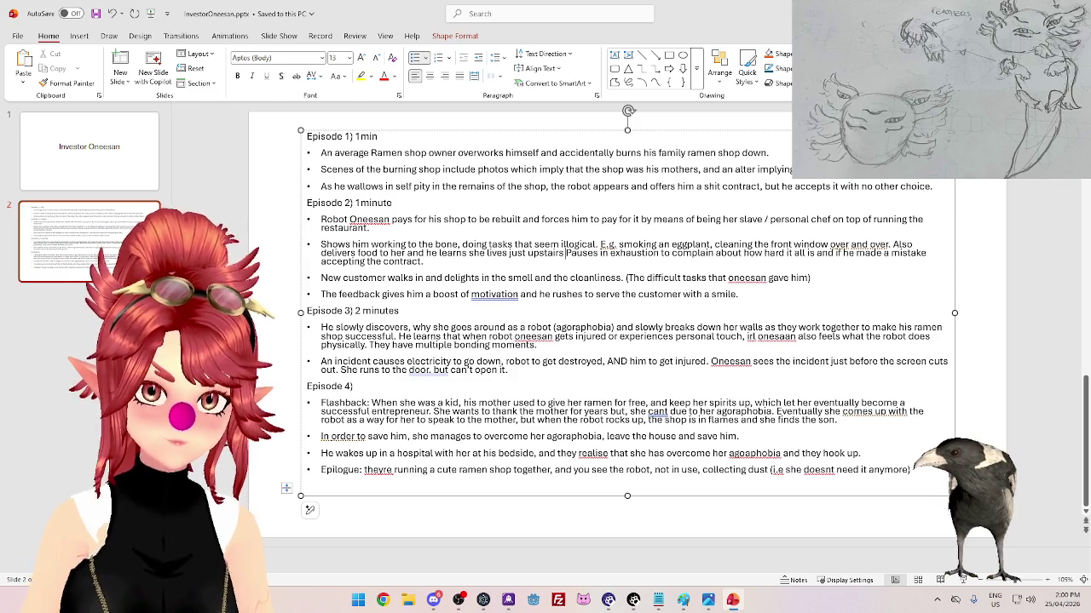
{"action": "key", "text": "BackSpace"}
{"action": "type", "text": "and is a"}
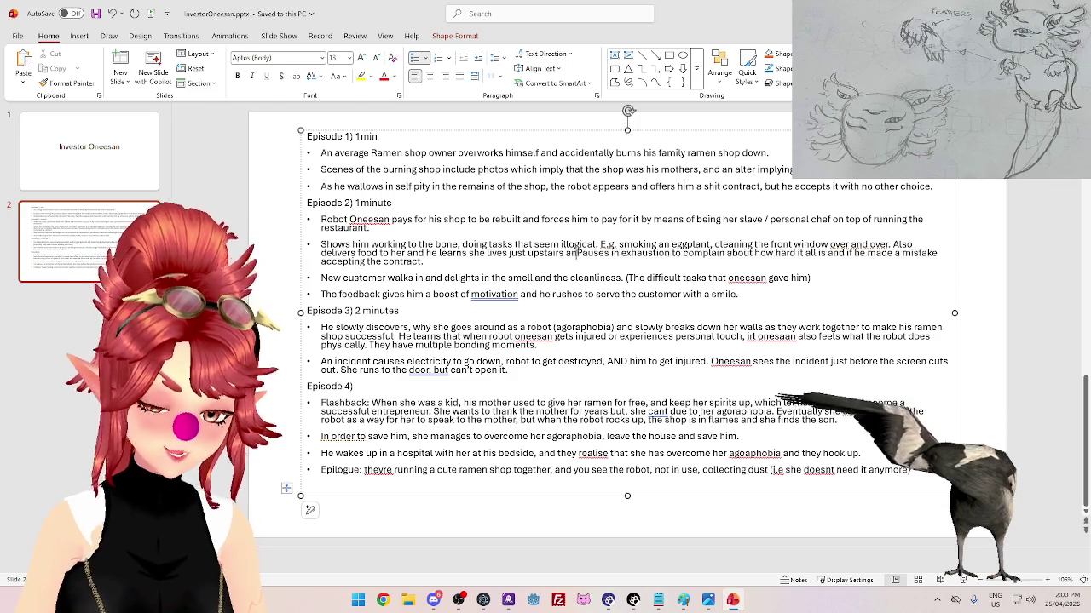
{"action": "type", "text": "nnoyed that she doesn't"}
{"action": "type", "text": " just come down."}
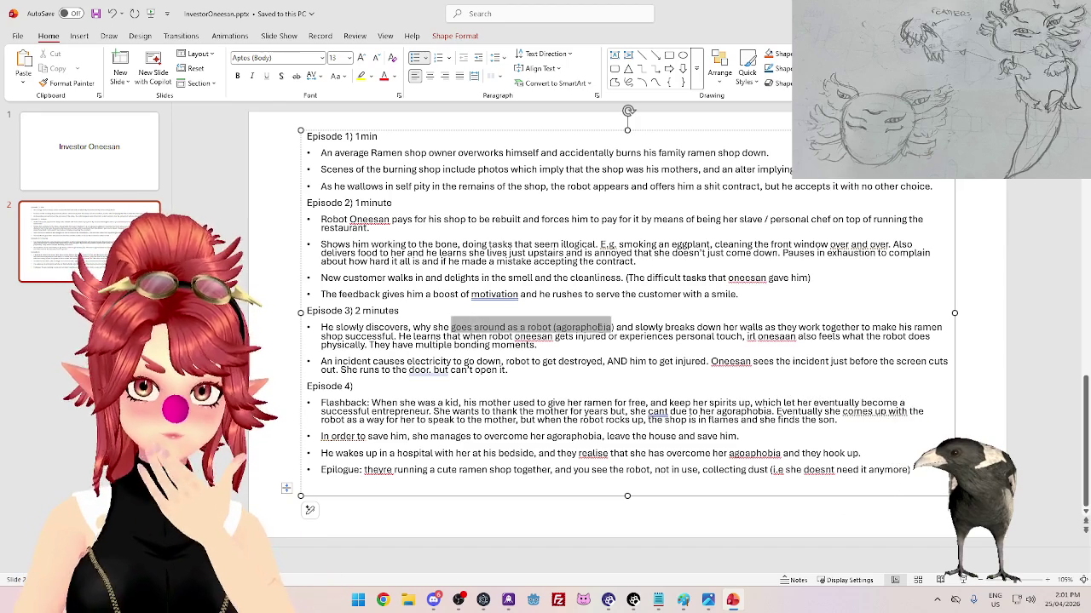
- Review Episode 3's opening bullet, marking and unmarking the robot and agoraphobia phrases
{"action": "left_click_drag", "start_coordinate": [452, 330], "coordinate": [724, 329]}
{"action": "left_click", "coordinate": [550, 328]}
{"action": "mouse_move", "coordinate": [613, 329]}
{"action": "left_mouse_down"}
{"action": "mouse_move", "coordinate": [474, 329]}
{"action": "mouse_move", "coordinate": [613, 330]}
{"action": "left_mouse_up"}
{"action": "left_click", "coordinate": [617, 329]}
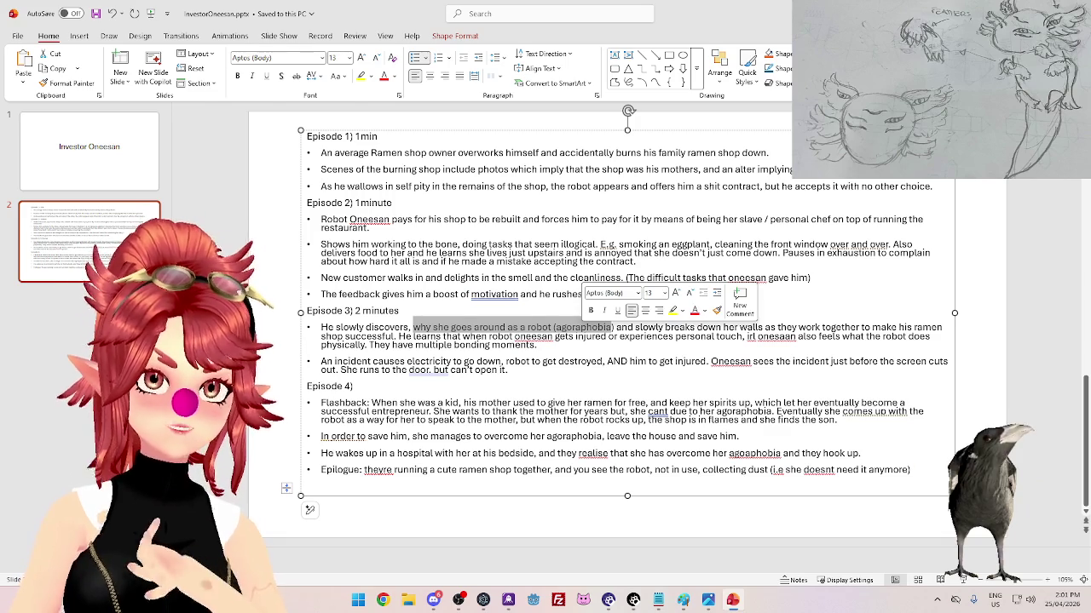
{"action": "left_click", "coordinate": [621, 336]}
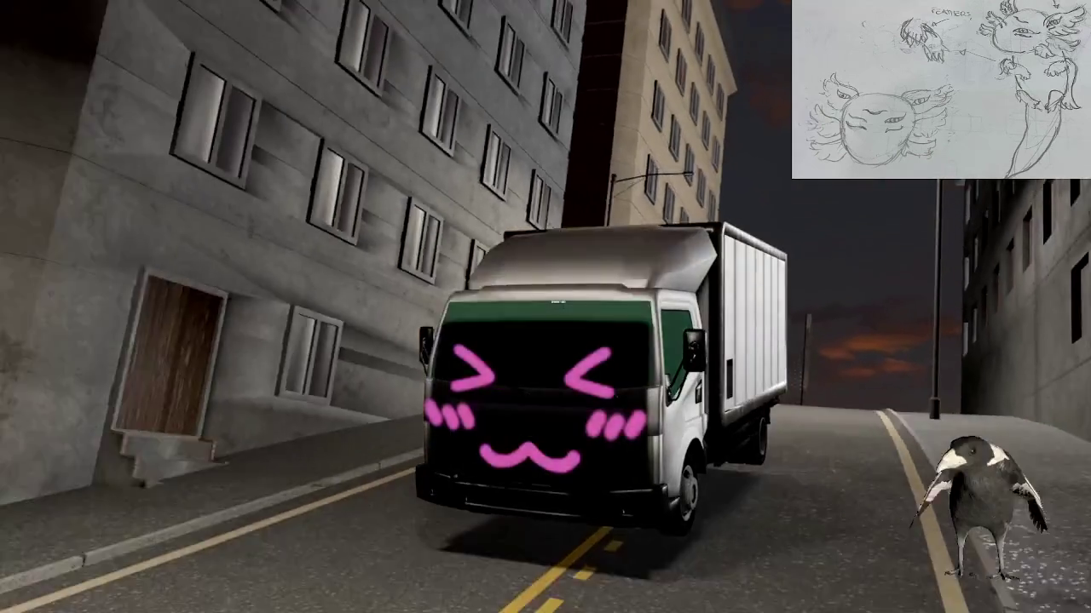
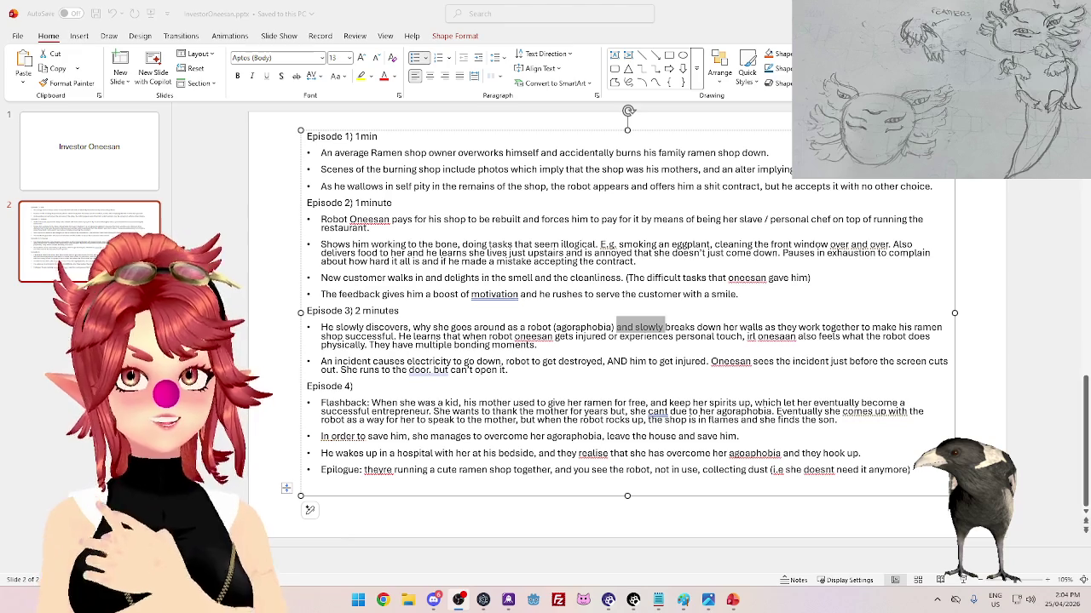
- Paste the pencil sketch onto the Investor Oneesan title slide, send it behind the title, and apply the suggested layout
{"action": "left_click", "coordinate": [89, 53]}
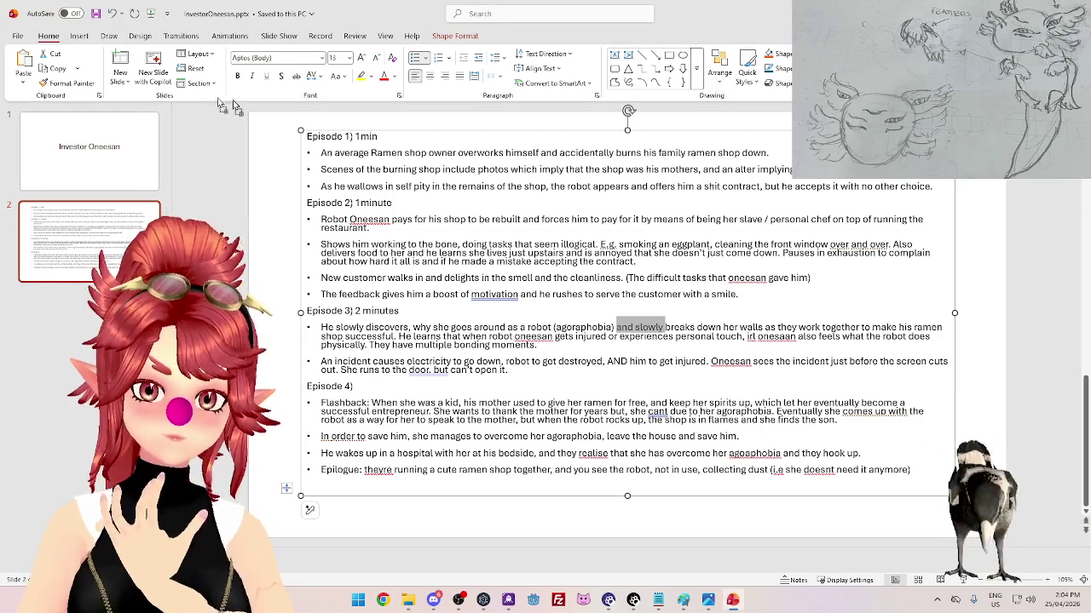
{"action": "left_click", "coordinate": [130, 154]}
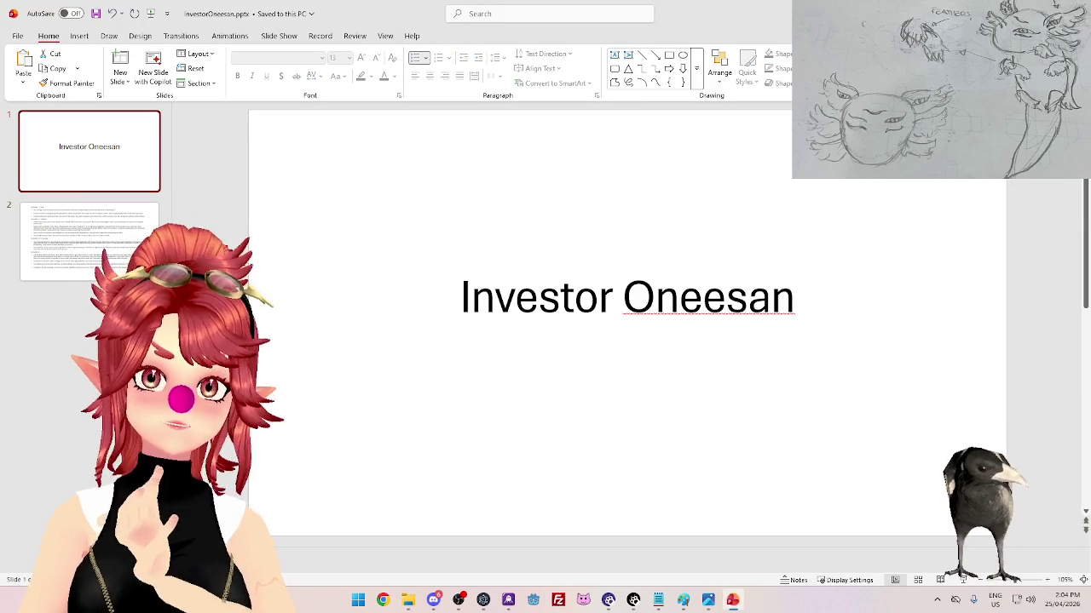
{"action": "key", "text": "ctrl+v"}
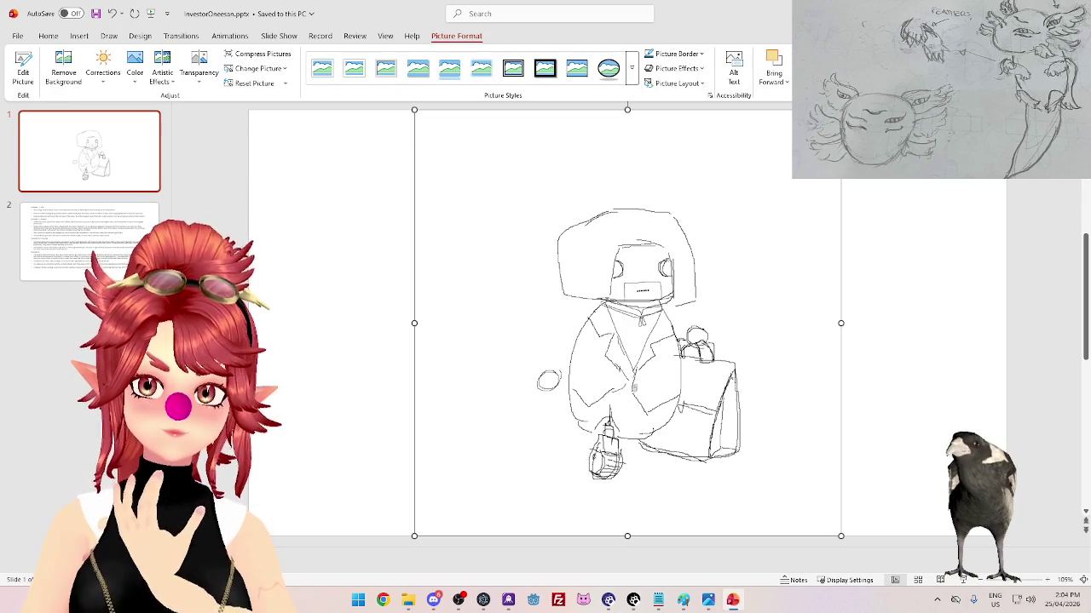
{"action": "right_click", "coordinate": [659, 240]}
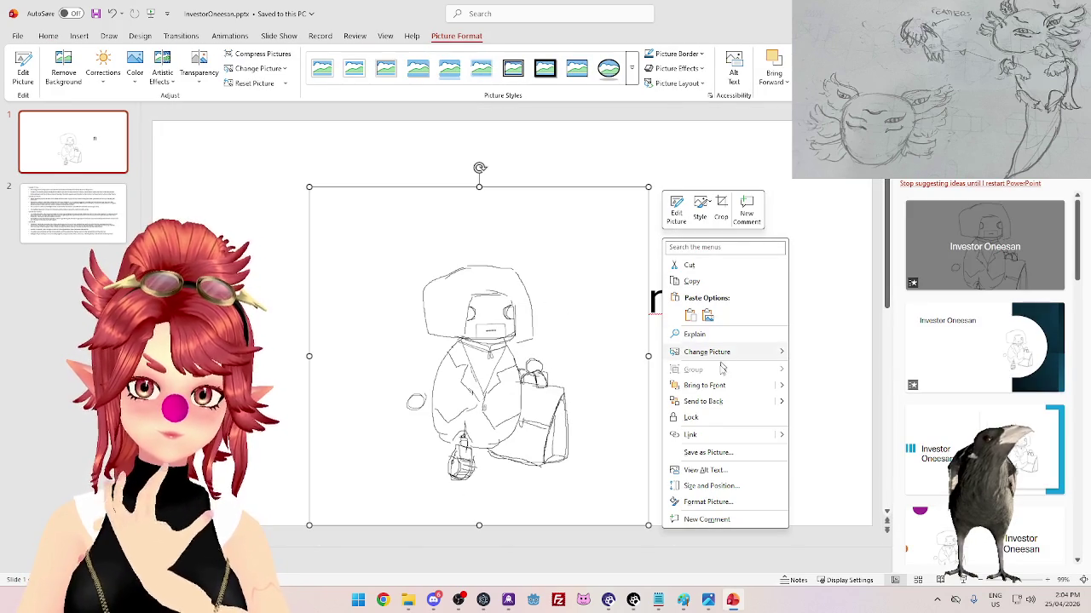
{"action": "left_click", "coordinate": [703, 401]}
{"action": "left_click", "coordinate": [980, 450]}
- Move the sketch to the slide's left edge and crop its left side
{"action": "left_click_drag", "start_coordinate": [698, 384], "coordinate": [289, 374]}
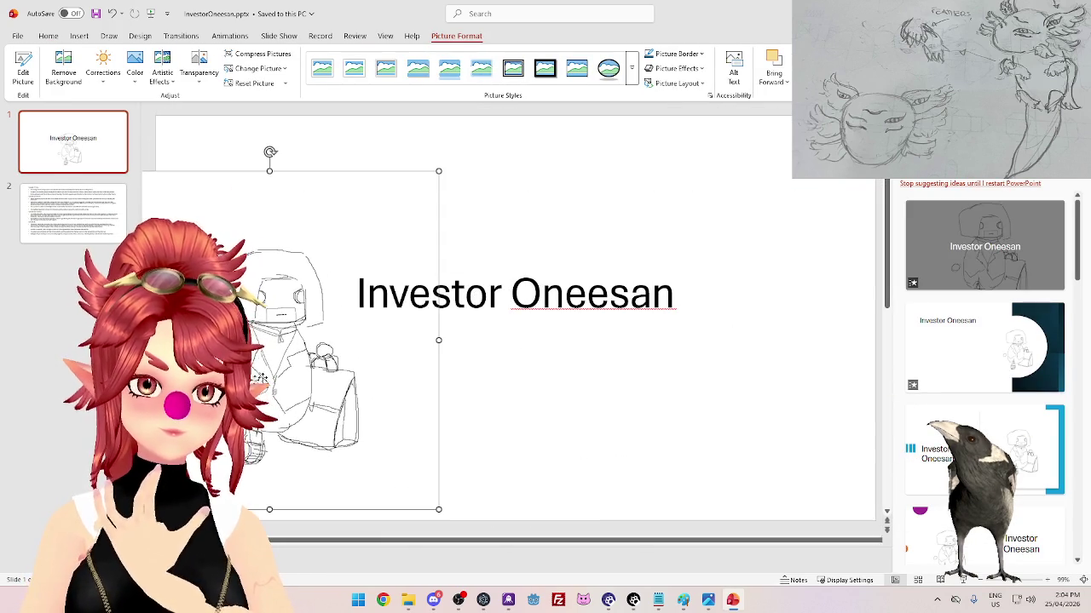
{"action": "scroll", "coordinate": [483, 511], "scroll_direction": "down", "scroll_amount": 1}
{"action": "scroll", "coordinate": [536, 392], "scroll_direction": "up", "scroll_amount": 1}
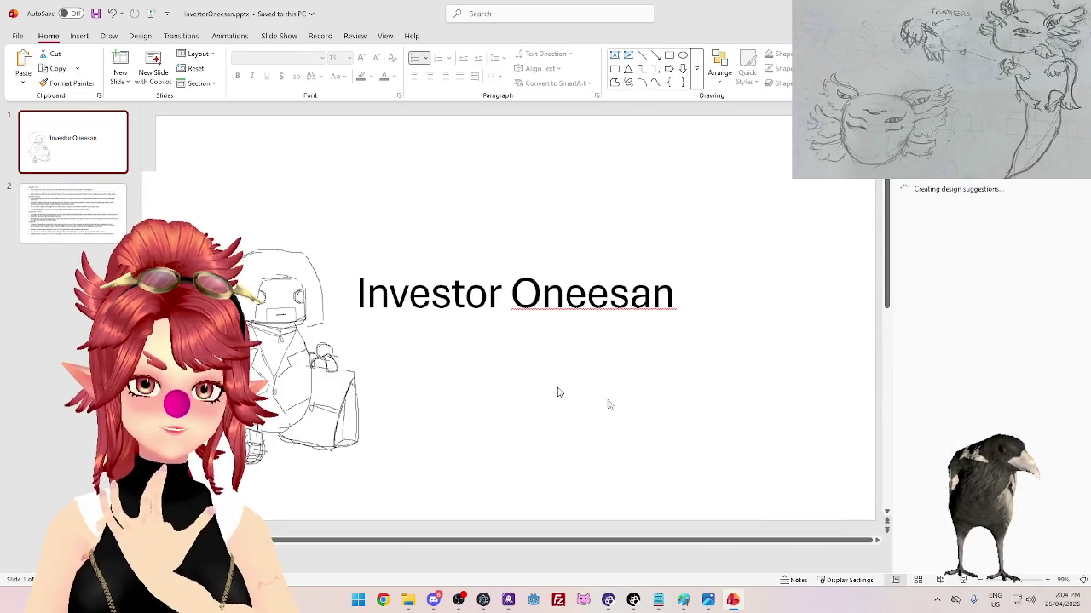
{"action": "scroll", "coordinate": [647, 349], "scroll_direction": "down", "scroll_amount": 3}
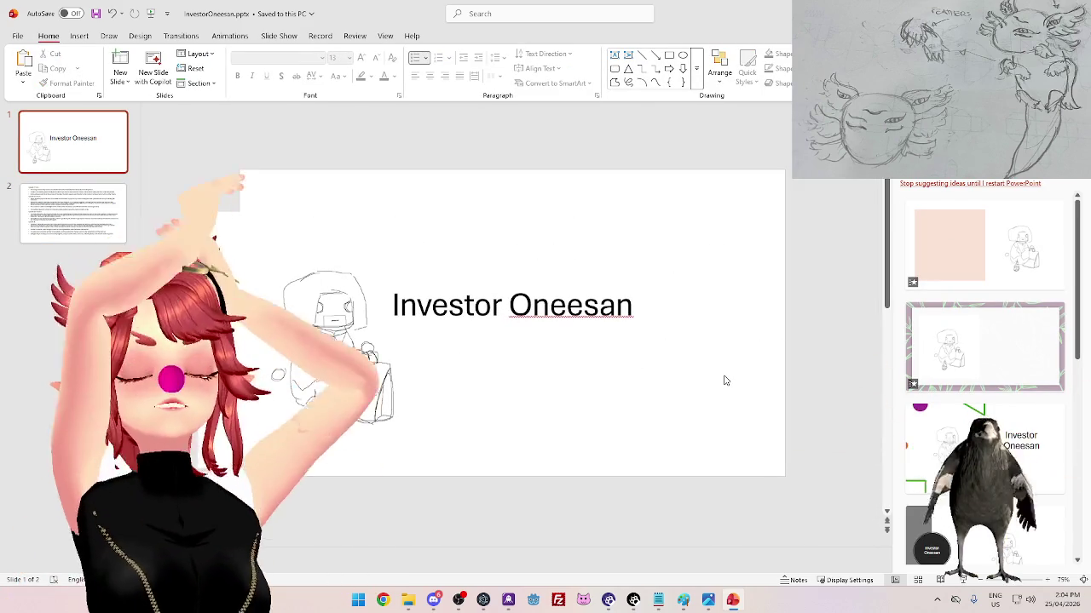
{"action": "left_click", "coordinate": [258, 285]}
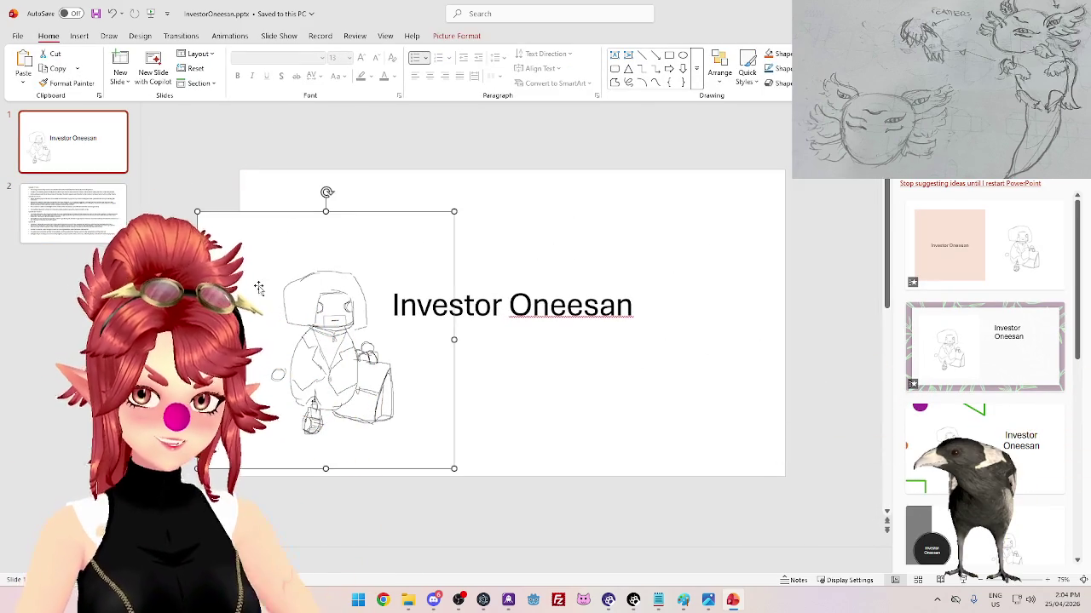
{"action": "left_click", "coordinate": [452, 38]}
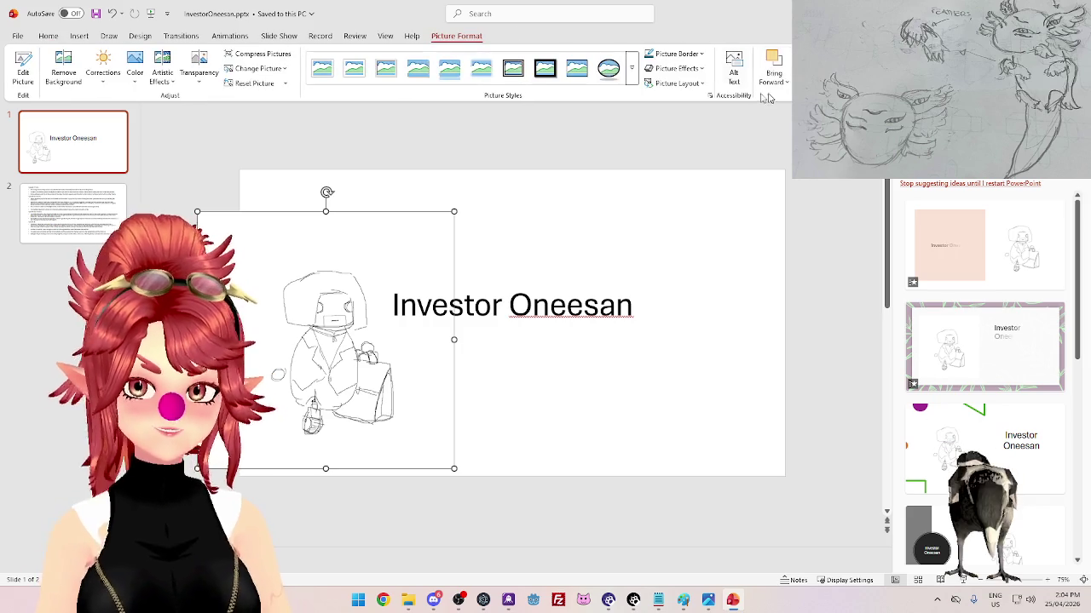
{"action": "left_click_drag", "start_coordinate": [197, 340], "coordinate": [244, 340]}
{"action": "left_click", "coordinate": [499, 414]}
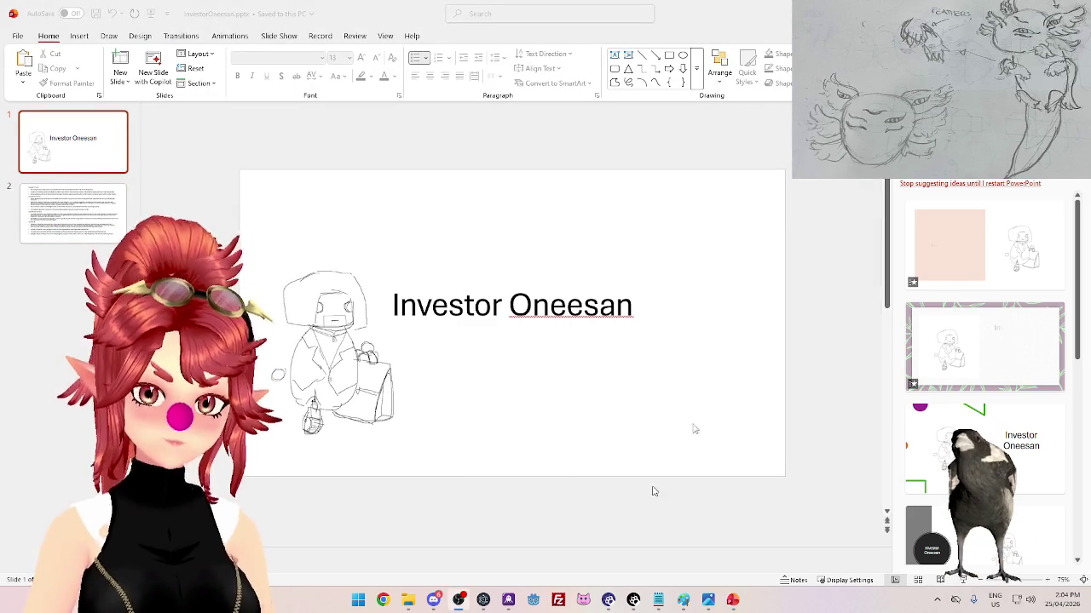
{"action": "left_click", "coordinate": [97, 16]}
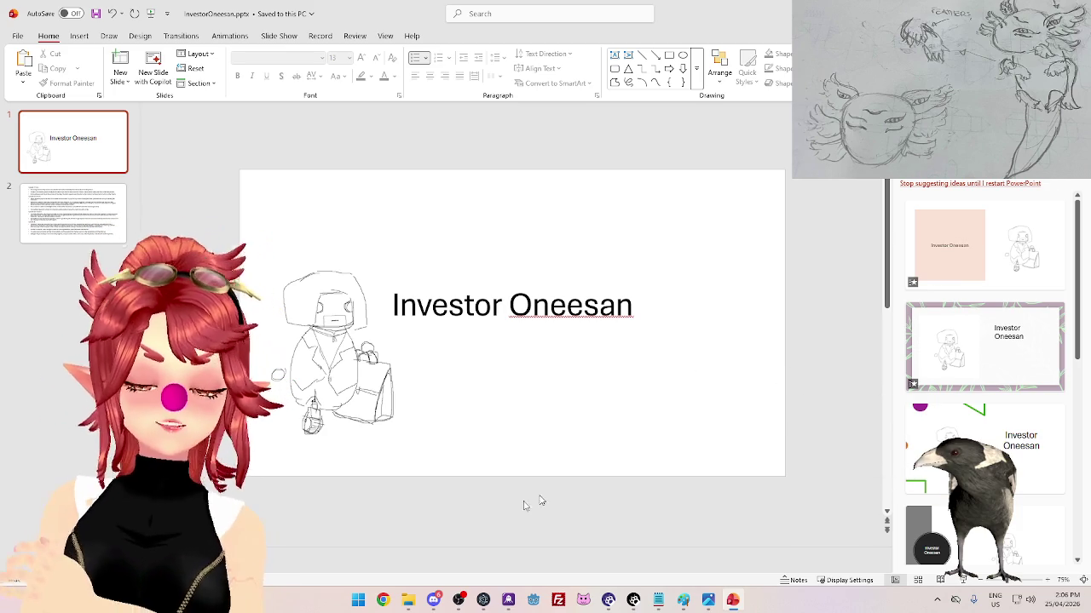
{"action": "left_click", "coordinate": [383, 601]}
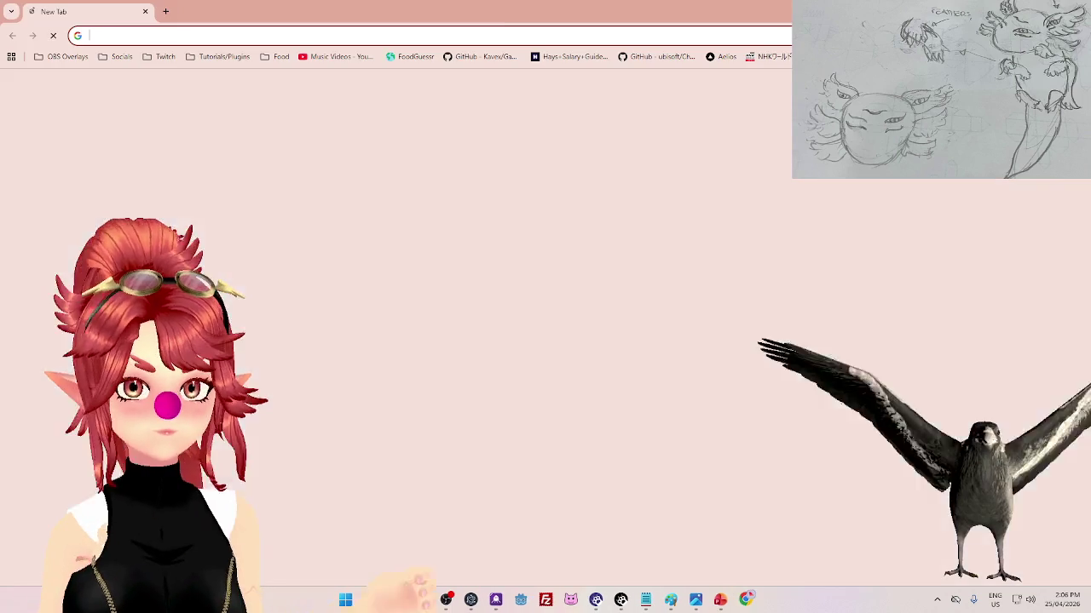
- Search for 'sketch fab' from the new Chrome tab's address bar
{"action": "left_click", "coordinate": [375, 36]}
{"action": "type", "text": "sketch"}
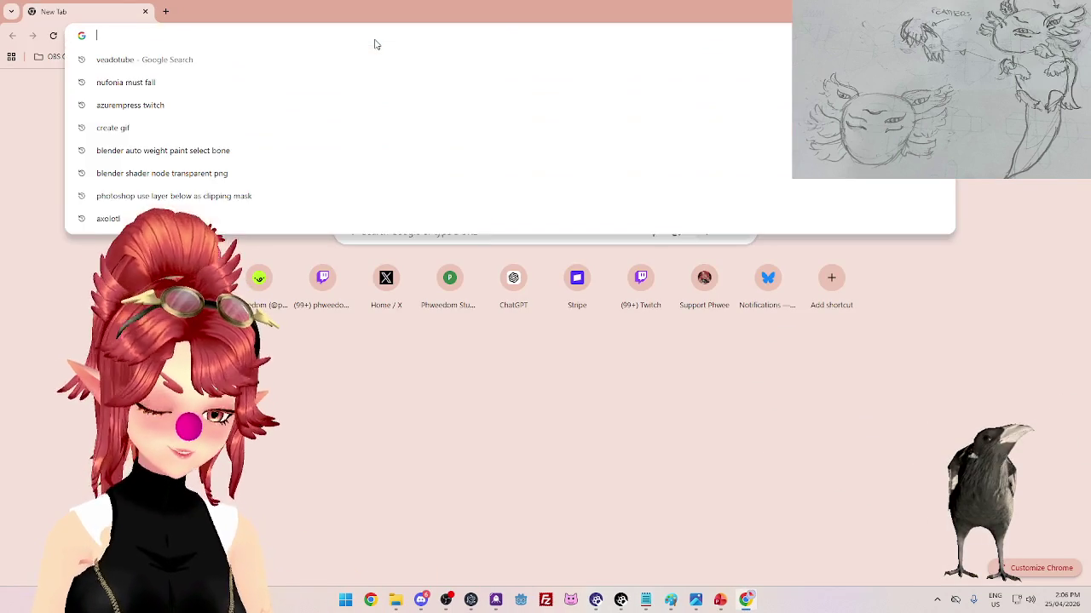
{"action": "type", "text": " fab"}
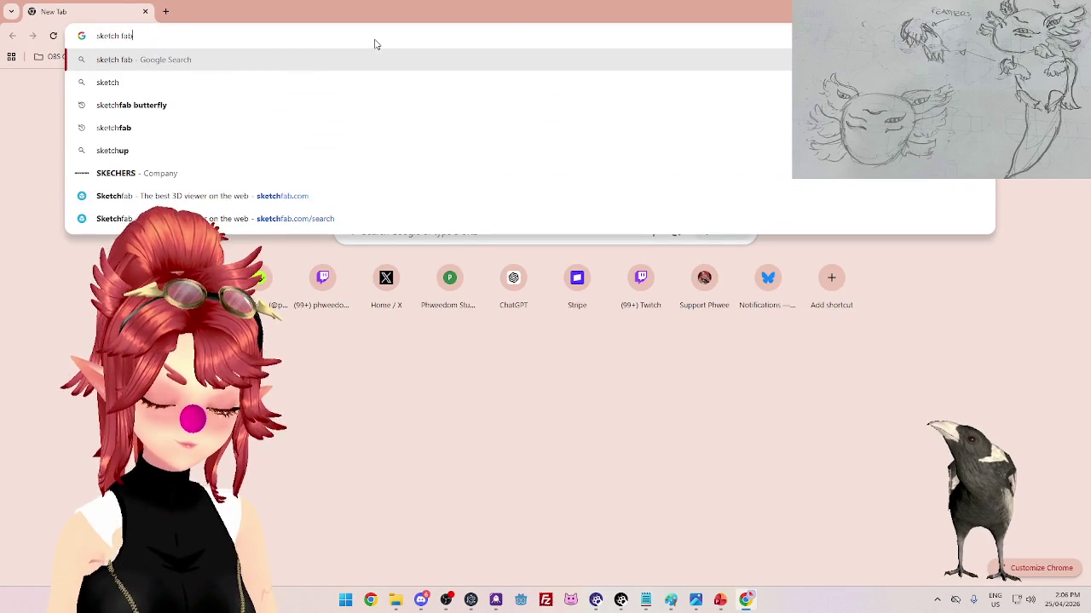
{"action": "key", "text": "Return"}
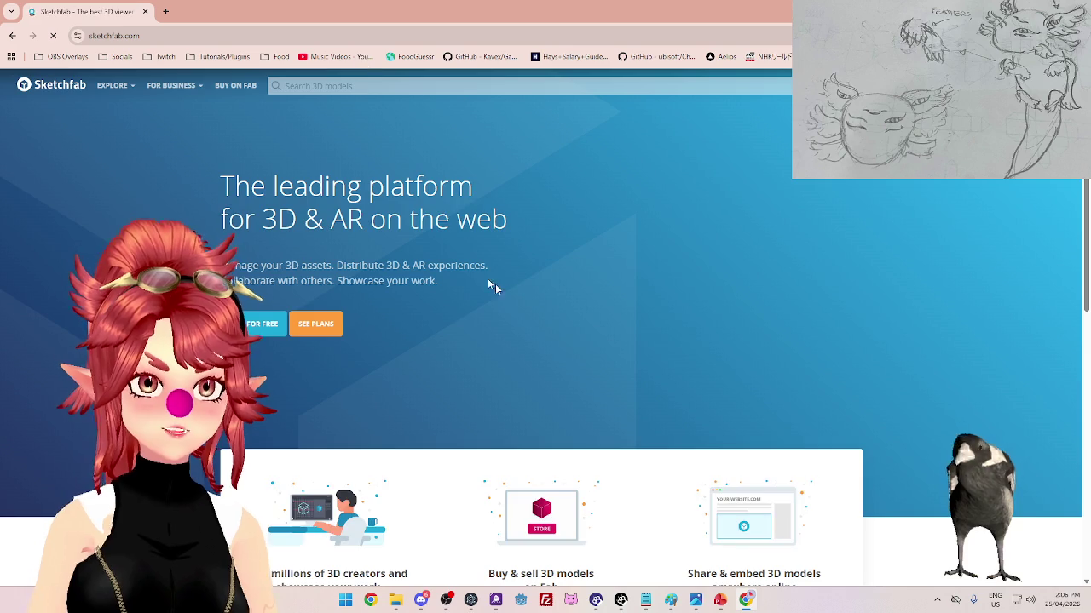
{"action": "mouse_move", "coordinate": [173, 86]}
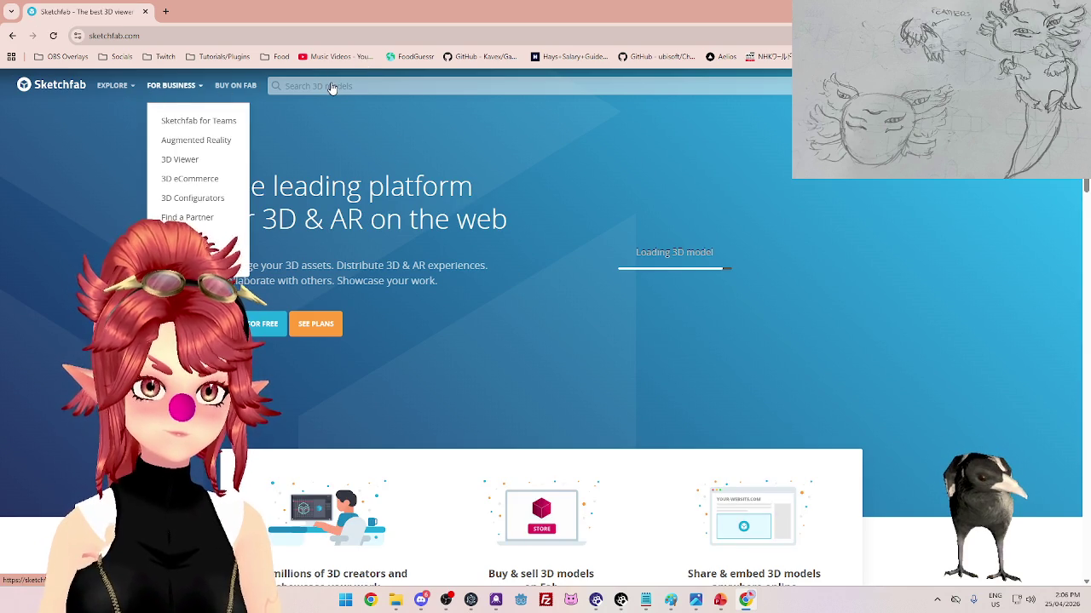
- Search Sketchfab for 'anime' and preview the Kumiko Hibike Euphonium model
{"action": "type", "text": "hu"}
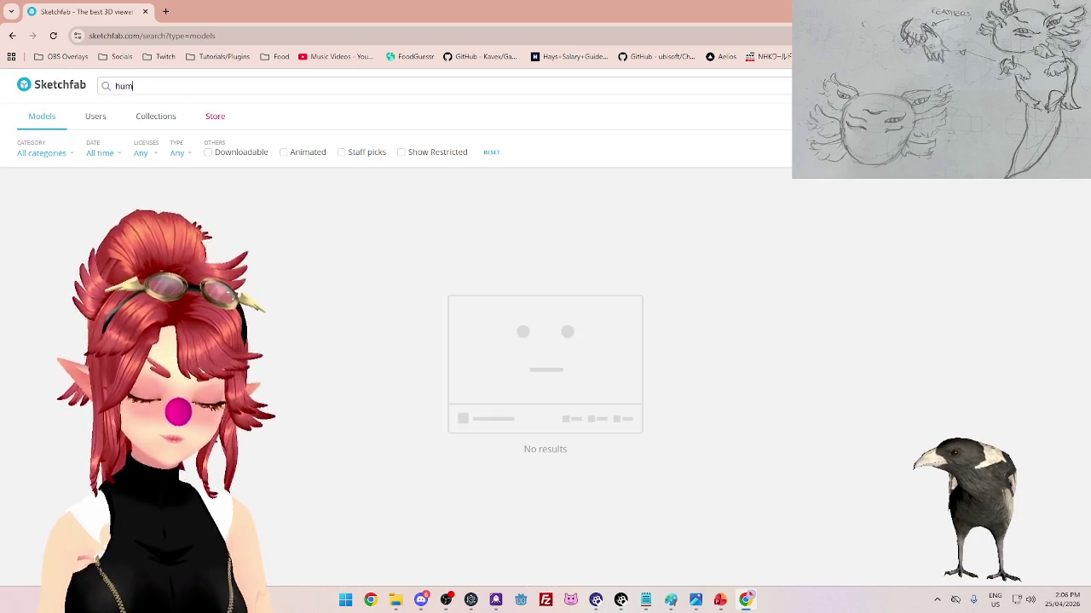
{"action": "type", "text": "m"}
{"action": "key", "text": "BackSpace"}
{"action": "key", "text": "BackSpace"}
{"action": "key", "text": "BackSpace"}
{"action": "type", "text": "anime"}
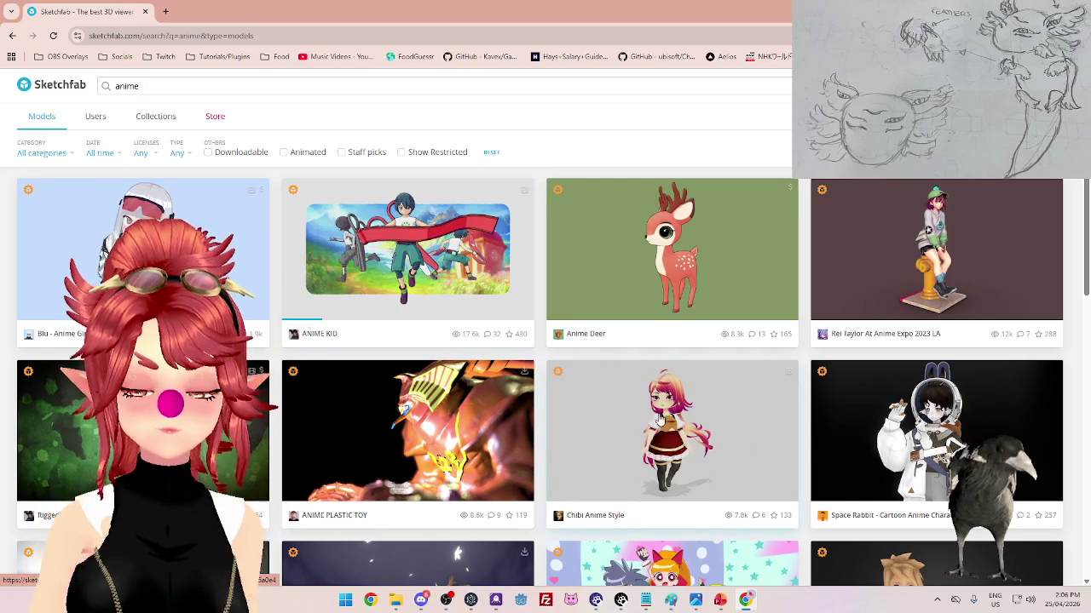
{"action": "scroll", "coordinate": [553, 378], "scroll_direction": "down", "scroll_amount": 3}
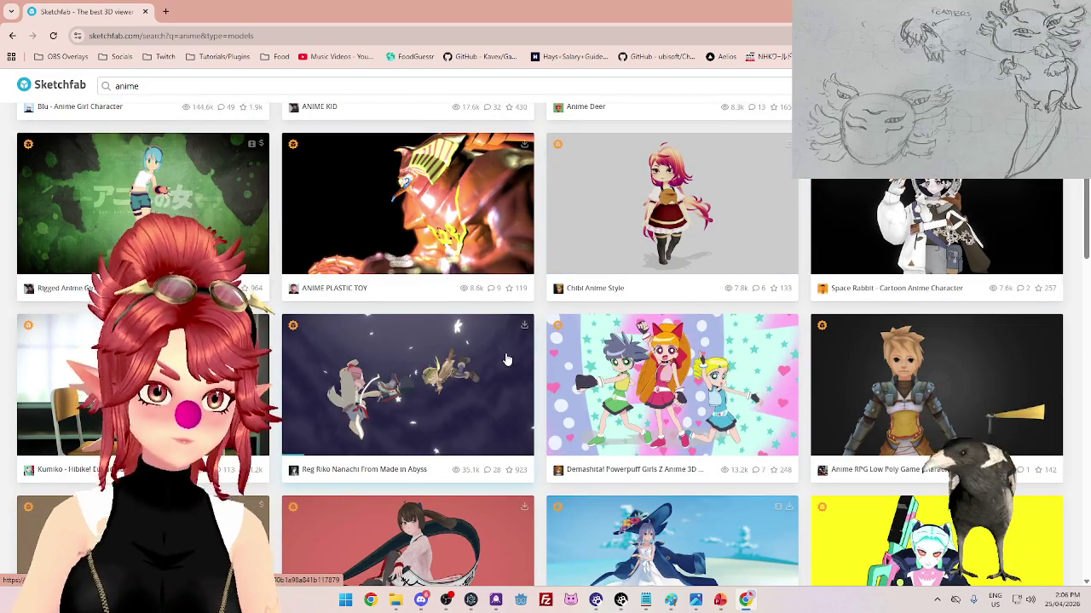
{"action": "scroll", "coordinate": [475, 302], "scroll_direction": "down", "scroll_amount": 1}
{"action": "scroll", "coordinate": [474, 300], "scroll_direction": "down", "scroll_amount": 2}
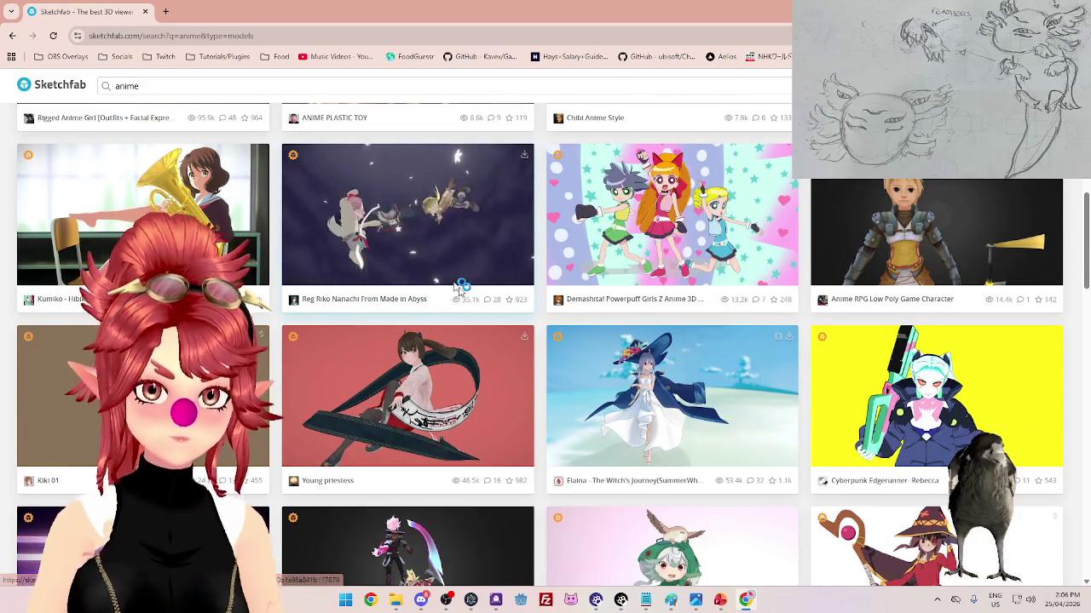
{"action": "scroll", "coordinate": [391, 344], "scroll_direction": "up", "scroll_amount": 3}
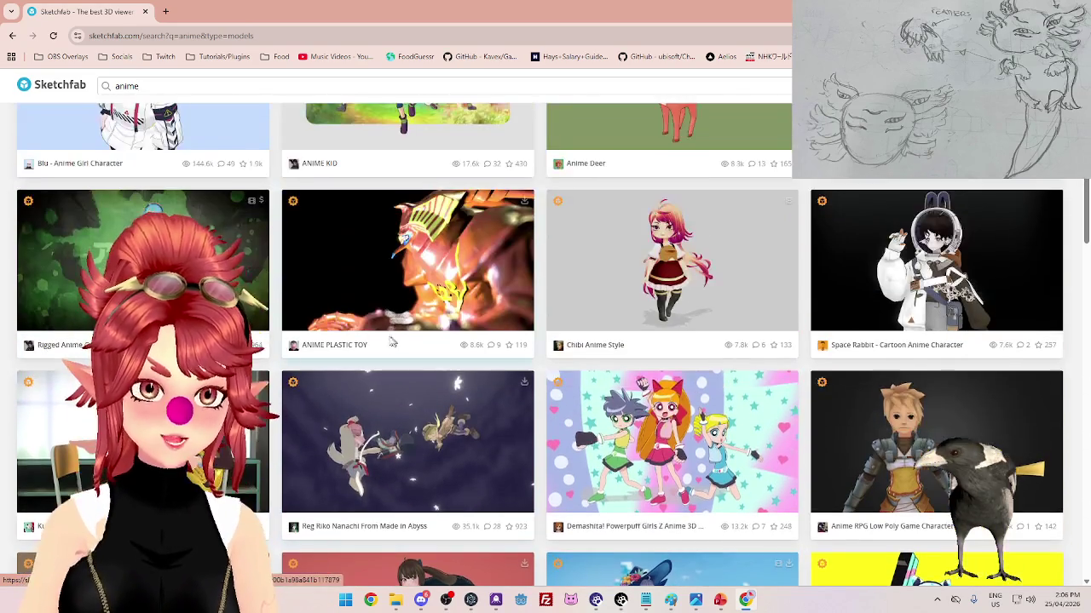
{"action": "scroll", "coordinate": [596, 403], "scroll_direction": "down", "scroll_amount": 2}
{"action": "left_click", "coordinate": [595, 403]}
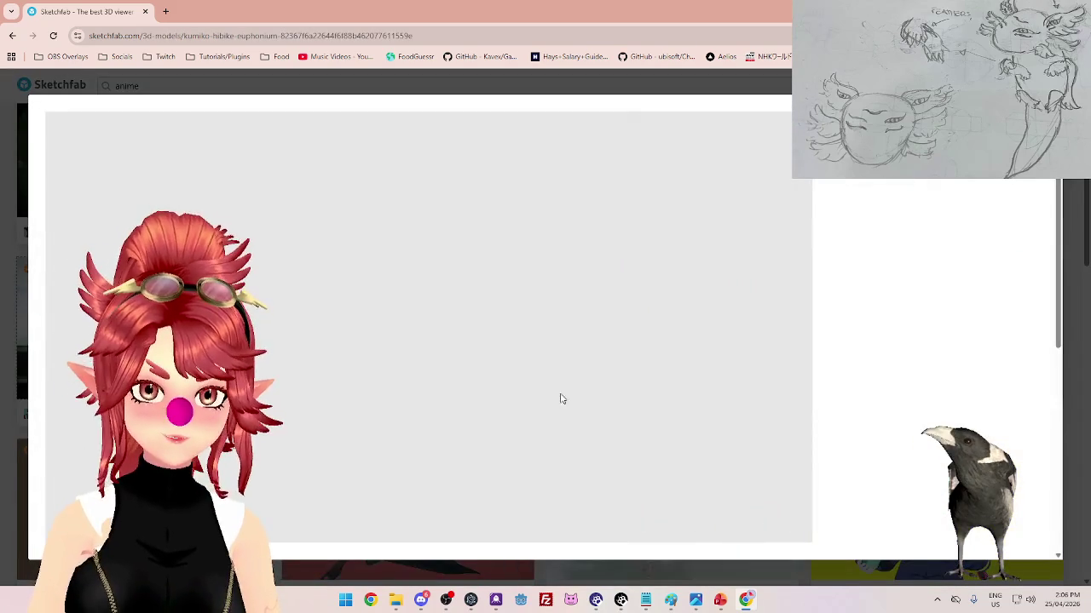
{"action": "key", "text": "Escape"}
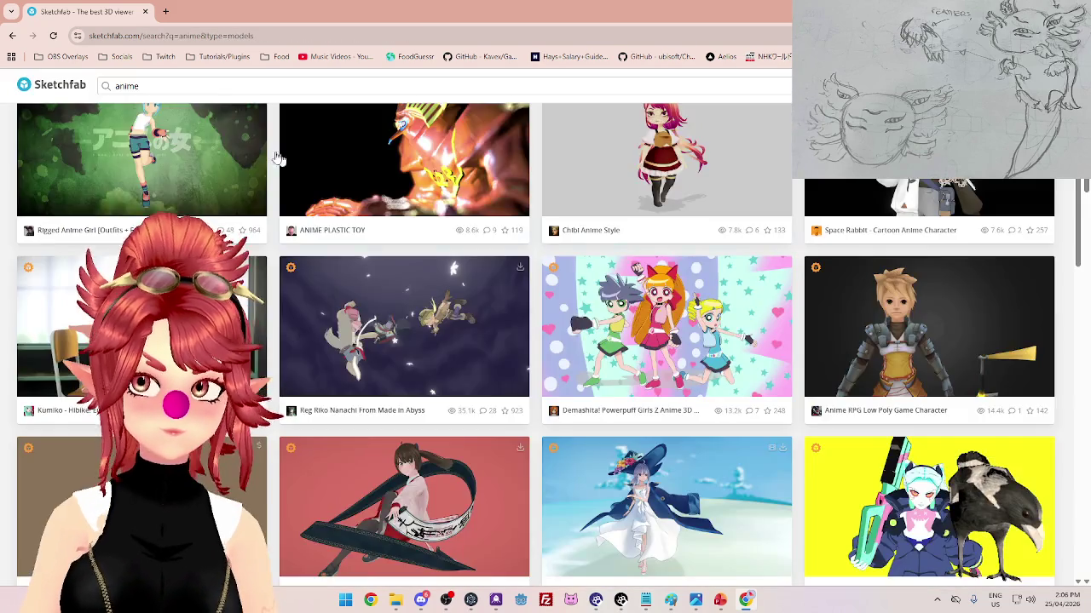
- Filter to downloadable models and preview the Blu - Anime Girl Character model
{"action": "left_click", "coordinate": [209, 154]}
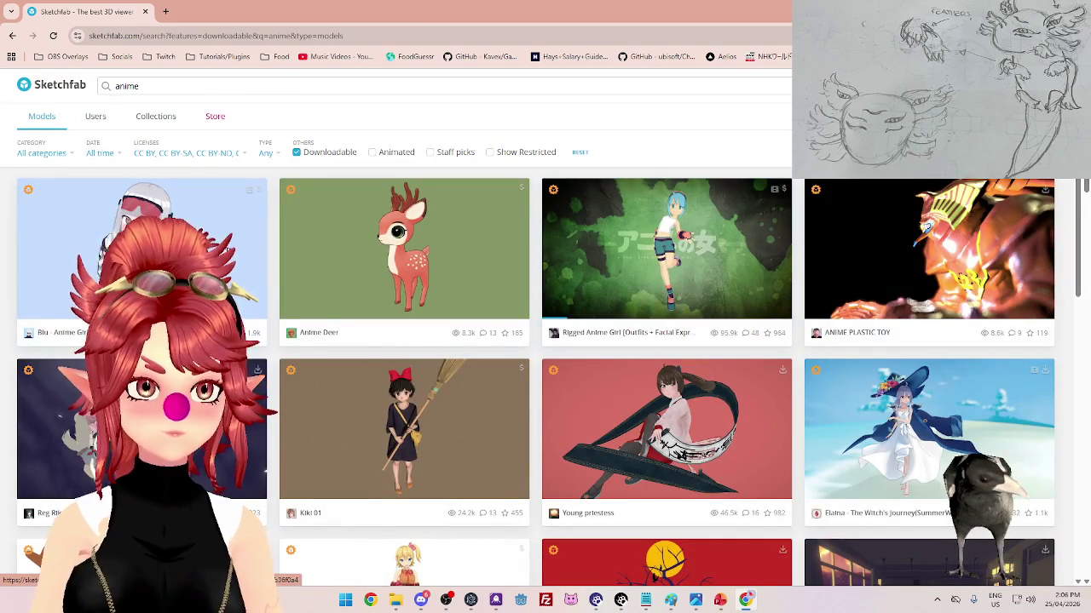
{"action": "left_click", "coordinate": [141, 256]}
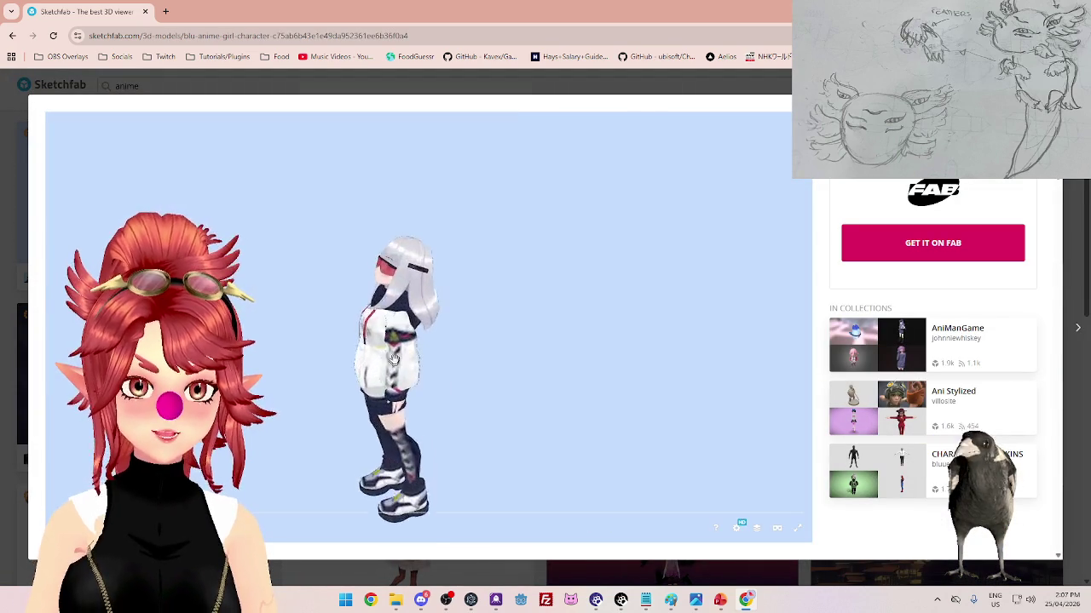
{"action": "scroll", "coordinate": [413, 335], "scroll_direction": "up", "scroll_amount": 5}
{"action": "scroll", "coordinate": [413, 335], "scroll_direction": "down", "scroll_amount": 5}
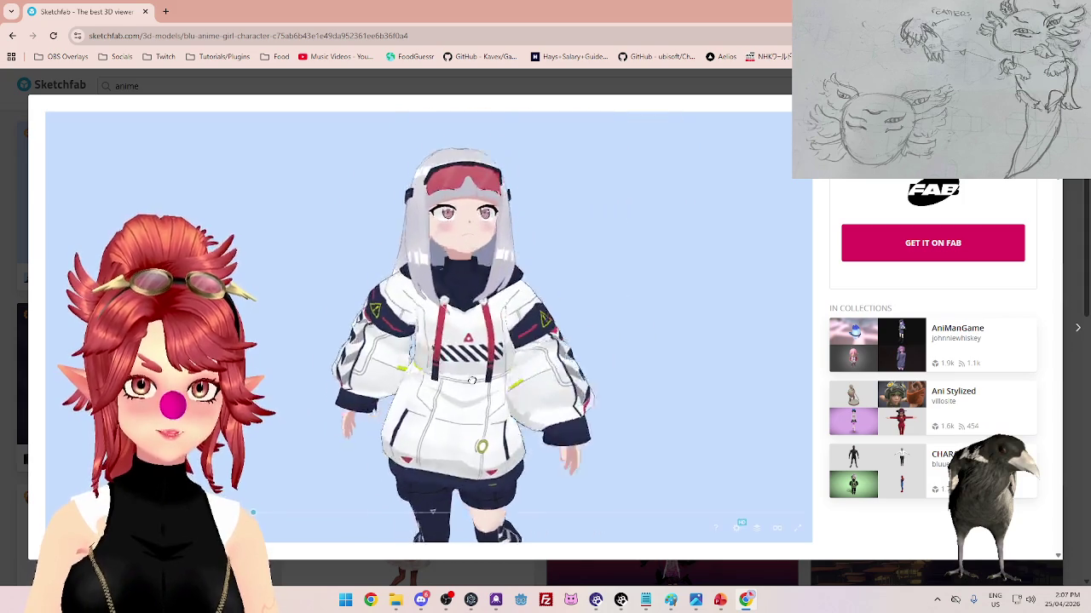
{"action": "scroll", "coordinate": [486, 386], "scroll_direction": "up", "scroll_amount": 3}
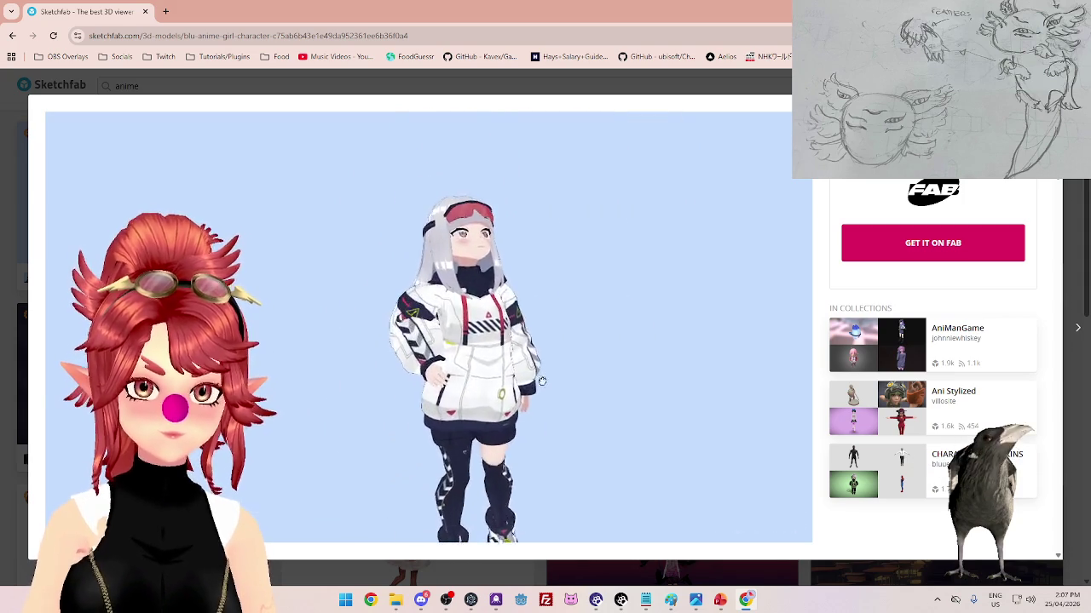
{"action": "key", "text": "Escape"}
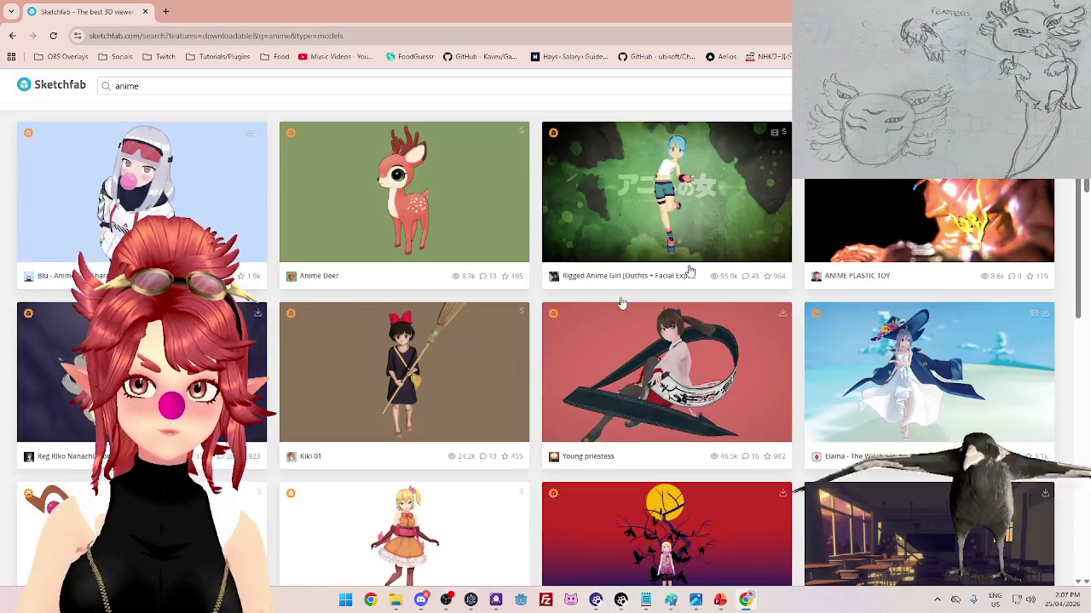
- Scroll the downloadable anime results and open the Young Gojo Satoru model
{"action": "scroll", "coordinate": [568, 368], "scroll_direction": "down", "scroll_amount": 2}
{"action": "scroll", "coordinate": [569, 368], "scroll_direction": "down", "scroll_amount": 1}
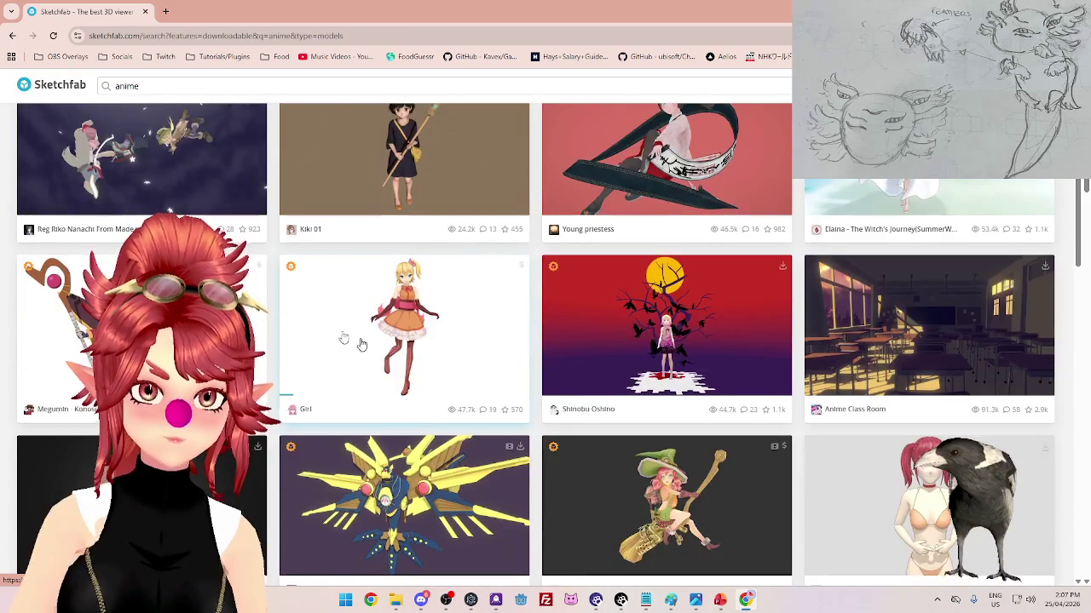
{"action": "scroll", "coordinate": [401, 341], "scroll_direction": "down", "scroll_amount": 2}
{"action": "scroll", "coordinate": [400, 341], "scroll_direction": "down", "scroll_amount": 3}
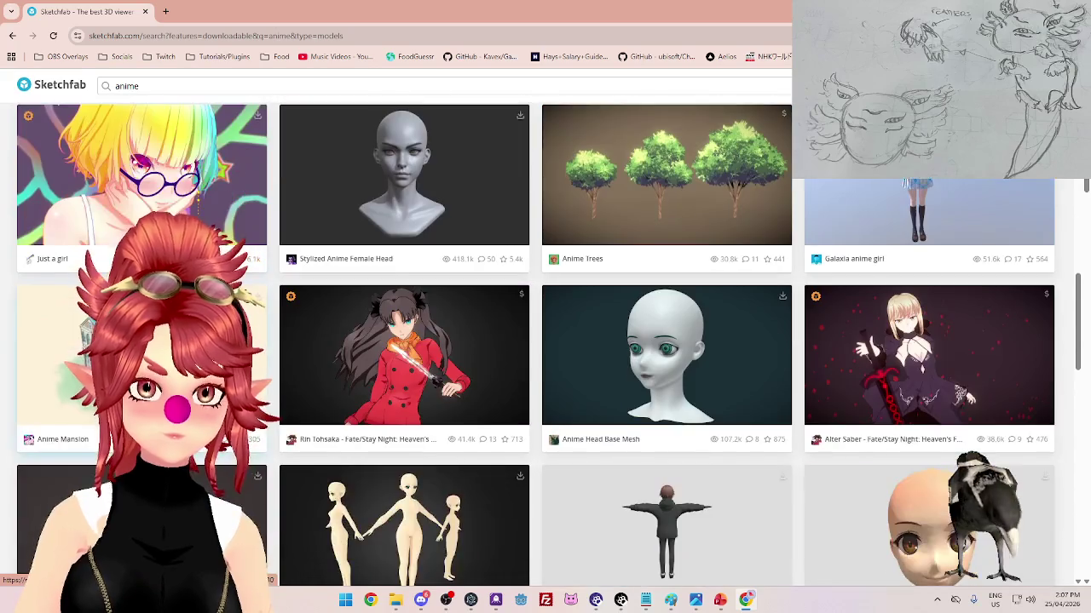
{"action": "scroll", "coordinate": [400, 341], "scroll_direction": "down", "scroll_amount": 2}
{"action": "scroll", "coordinate": [401, 341], "scroll_direction": "down", "scroll_amount": 2}
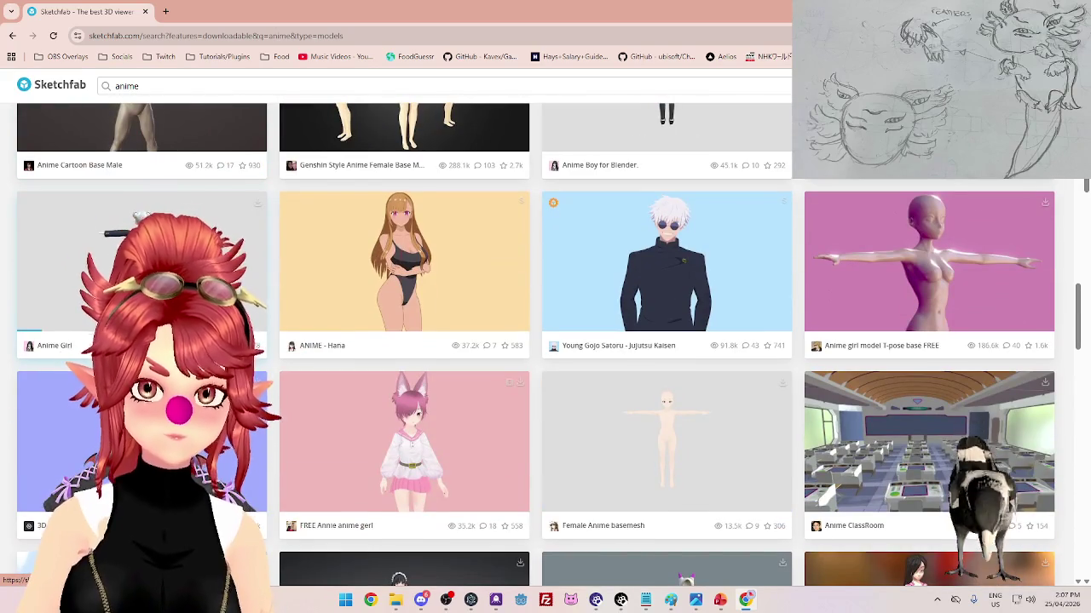
{"action": "scroll", "coordinate": [530, 301], "scroll_direction": "down", "scroll_amount": 1}
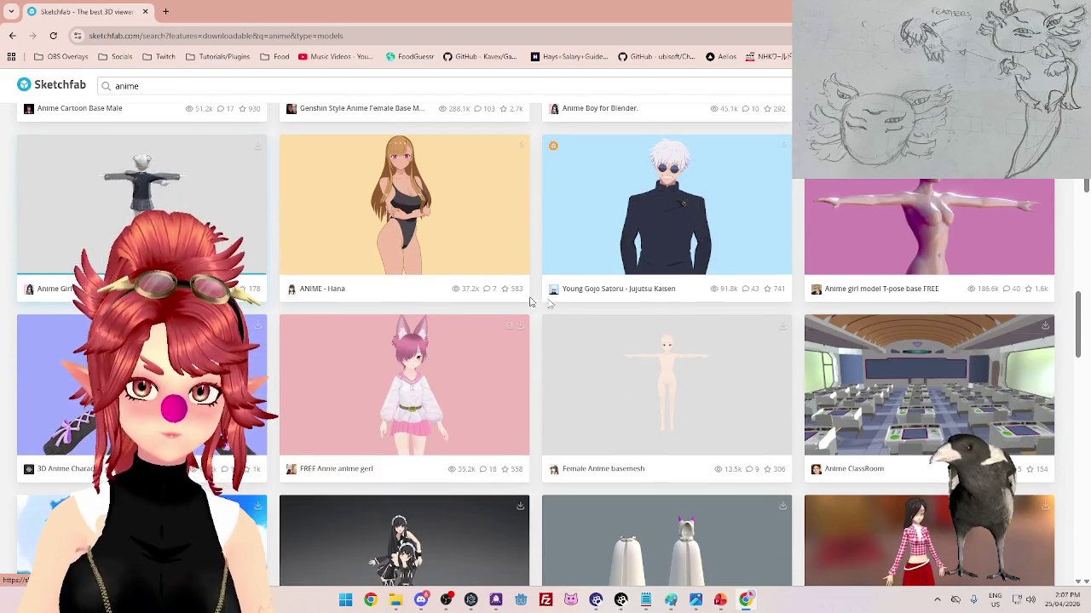
{"action": "left_click", "coordinate": [691, 241]}
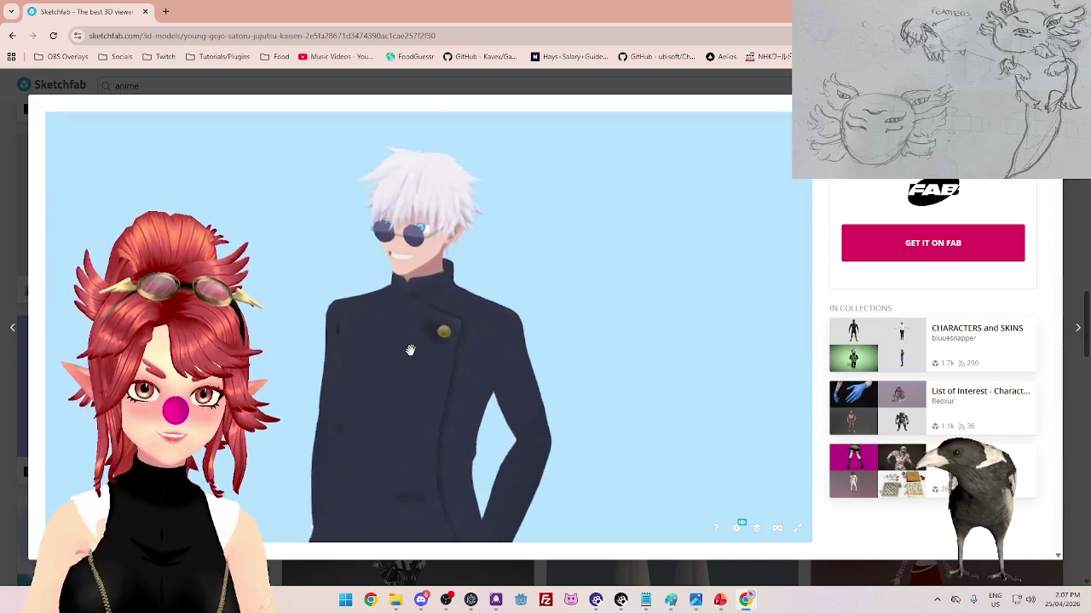
- Orbit and zoom the 3D viewer to see Gojo's face front-on
{"action": "mouse_move", "coordinate": [423, 383]}
{"action": "left_mouse_down"}
{"action": "mouse_move", "coordinate": [555, 283]}
{"action": "mouse_move", "coordinate": [472, 315]}
{"action": "left_mouse_up"}
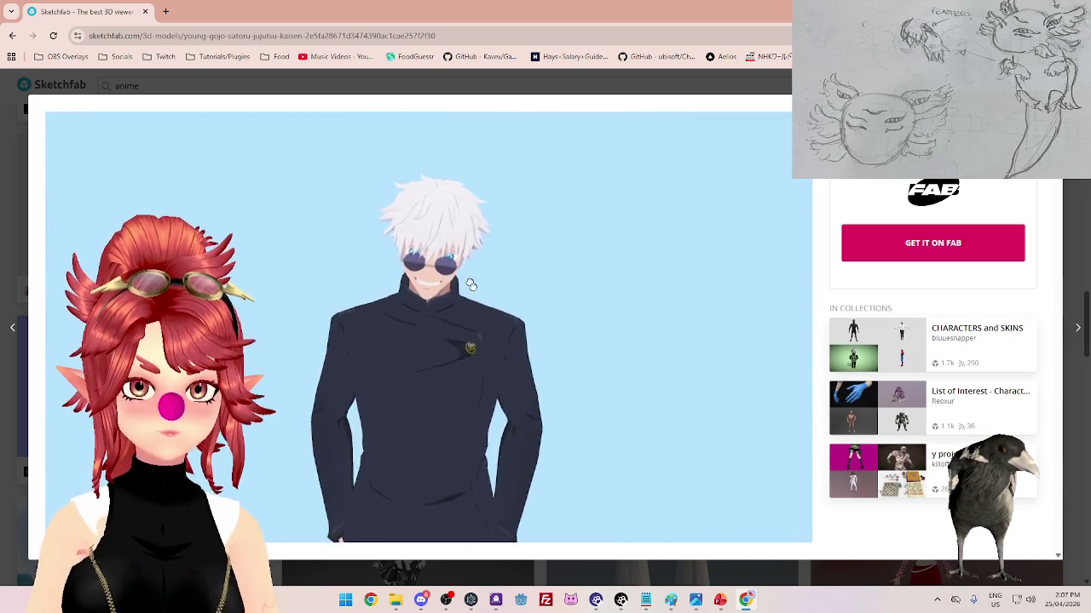
{"action": "scroll", "coordinate": [472, 315], "scroll_direction": "up", "scroll_amount": 5}
{"action": "mouse_move", "coordinate": [472, 315]}
{"action": "left_mouse_down"}
{"action": "mouse_move", "coordinate": [540, 410]}
{"action": "mouse_move", "coordinate": [512, 401]}
{"action": "left_mouse_up"}
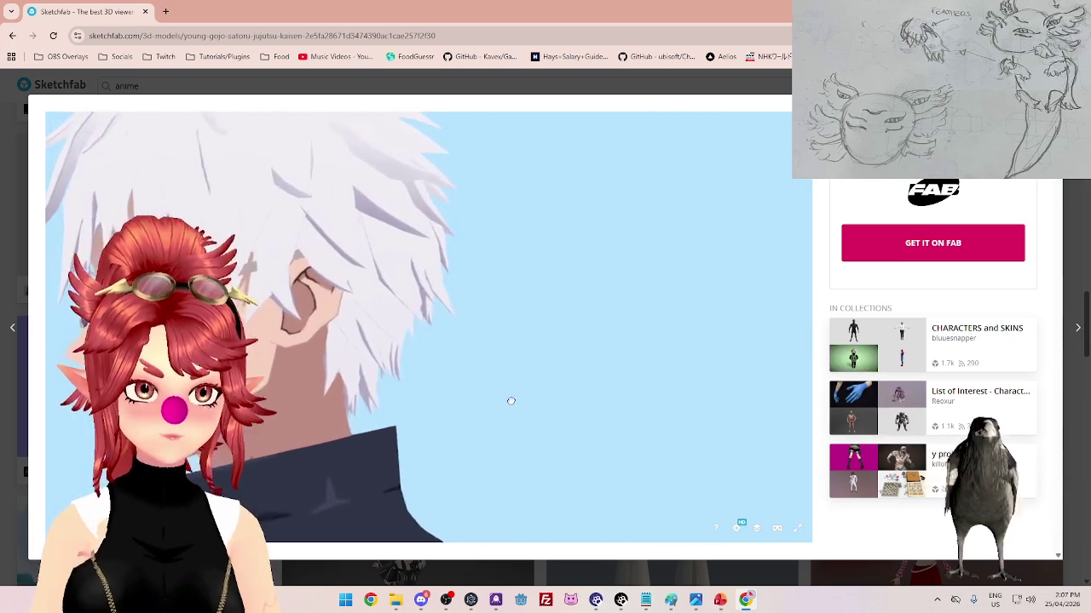
{"action": "left_click_drag", "start_coordinate": [512, 401], "coordinate": [610, 404]}
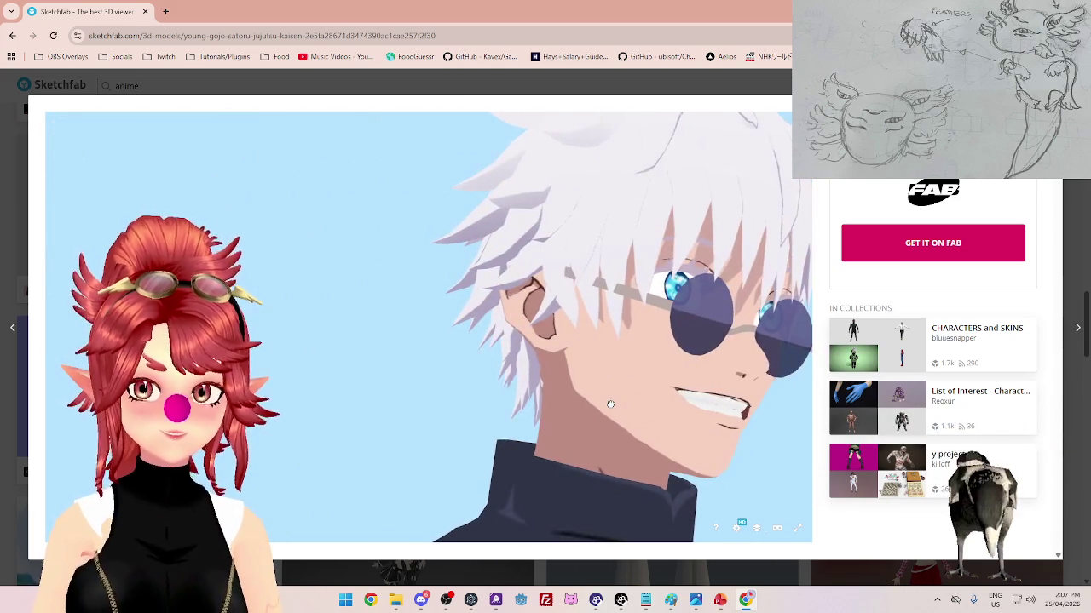
- Read the model description and open the creator's link page in a new tab
{"action": "scroll", "coordinate": [610, 404], "scroll_direction": "down", "scroll_amount": 3}
{"action": "scroll", "coordinate": [517, 389], "scroll_direction": "down", "scroll_amount": 5}
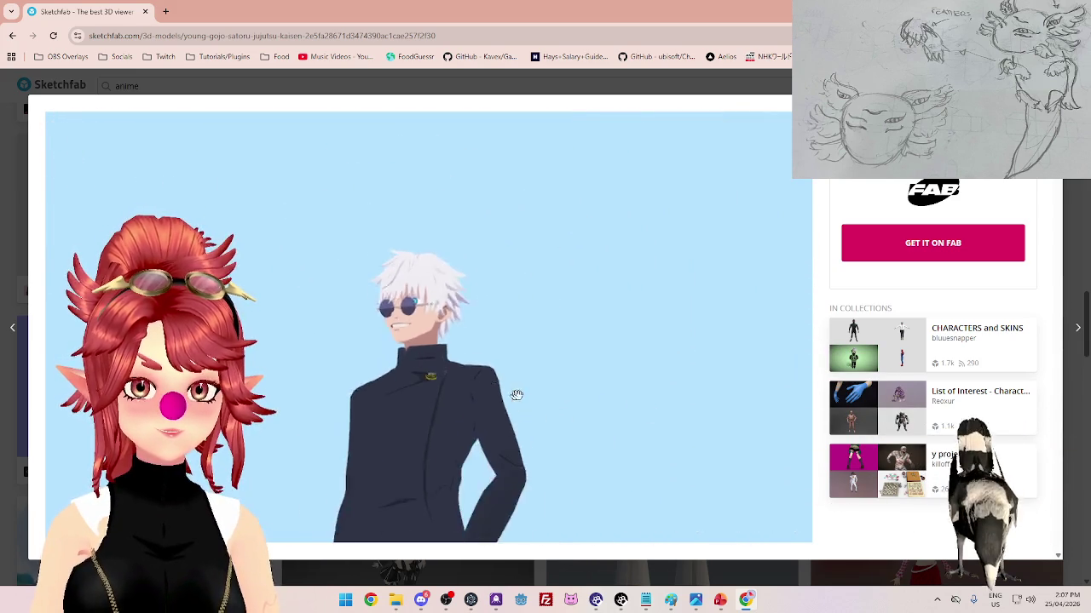
{"action": "scroll", "coordinate": [846, 483], "scroll_direction": "down", "scroll_amount": 4}
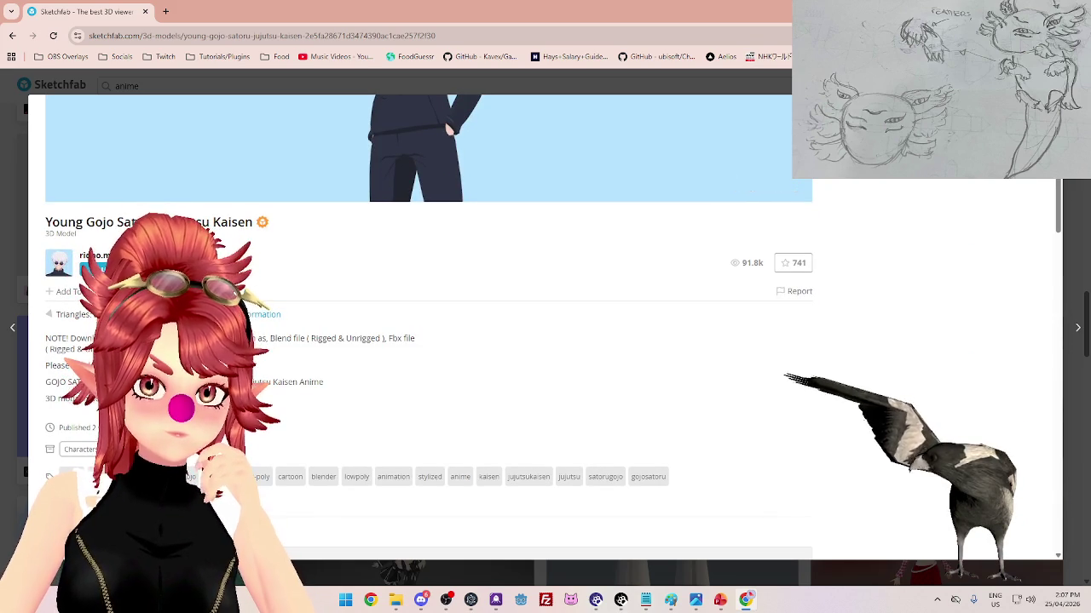
{"action": "left_click_drag", "start_coordinate": [239, 383], "coordinate": [270, 385]}
{"action": "scroll", "coordinate": [416, 420], "scroll_direction": "down", "scroll_amount": 3}
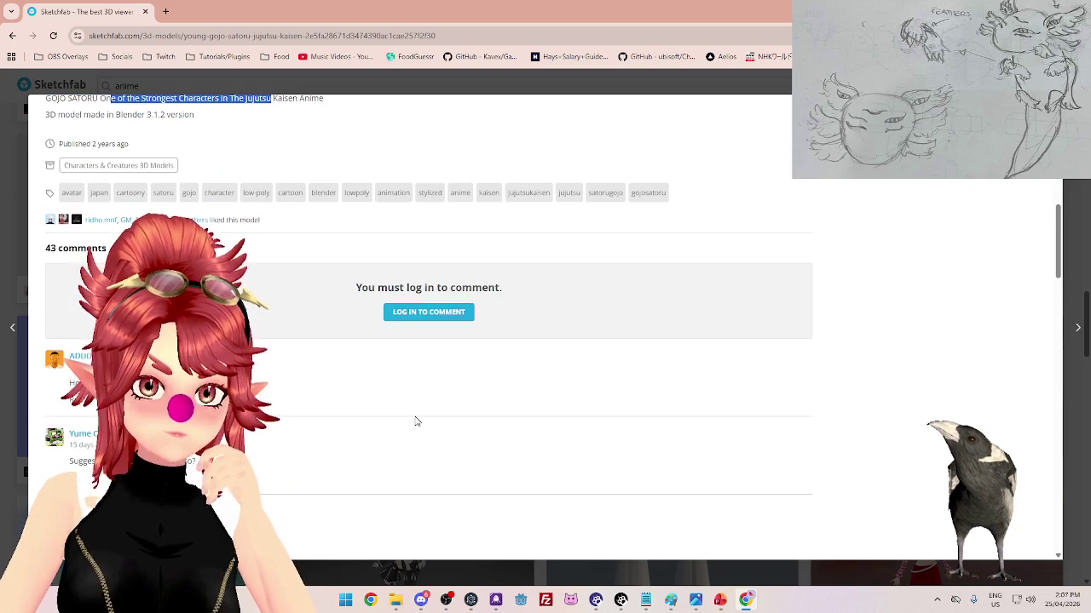
{"action": "scroll", "coordinate": [415, 421], "scroll_direction": "up", "scroll_amount": 4}
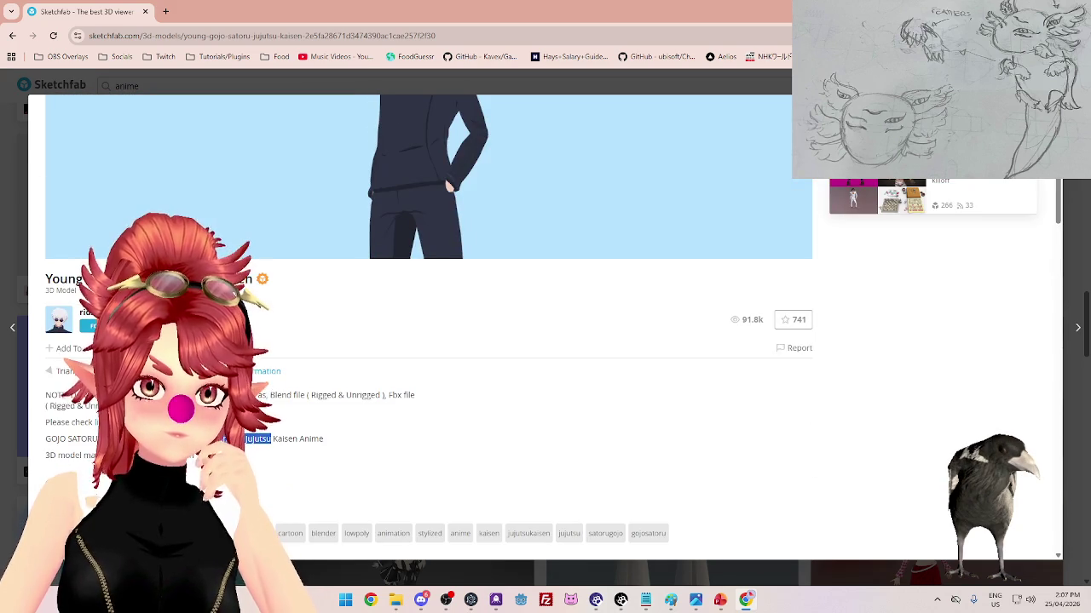
{"action": "left_click", "coordinate": [111, 422]}
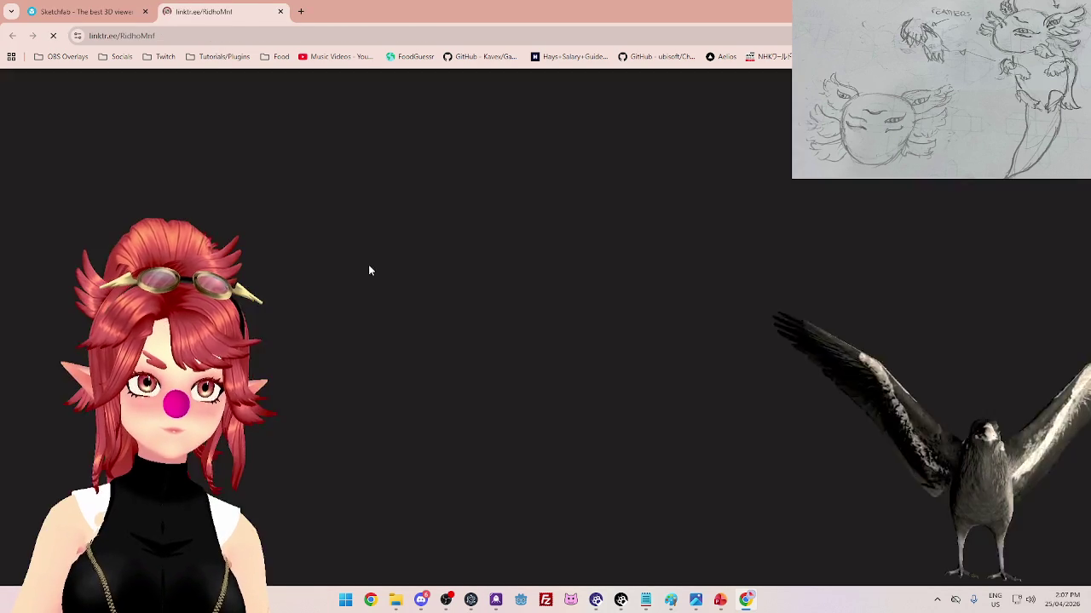
- Glance at the creator's Linktree, then return to the Gojo Sketchfab page and scroll through it
{"action": "scroll", "coordinate": [751, 416], "scroll_direction": "down", "scroll_amount": 2}
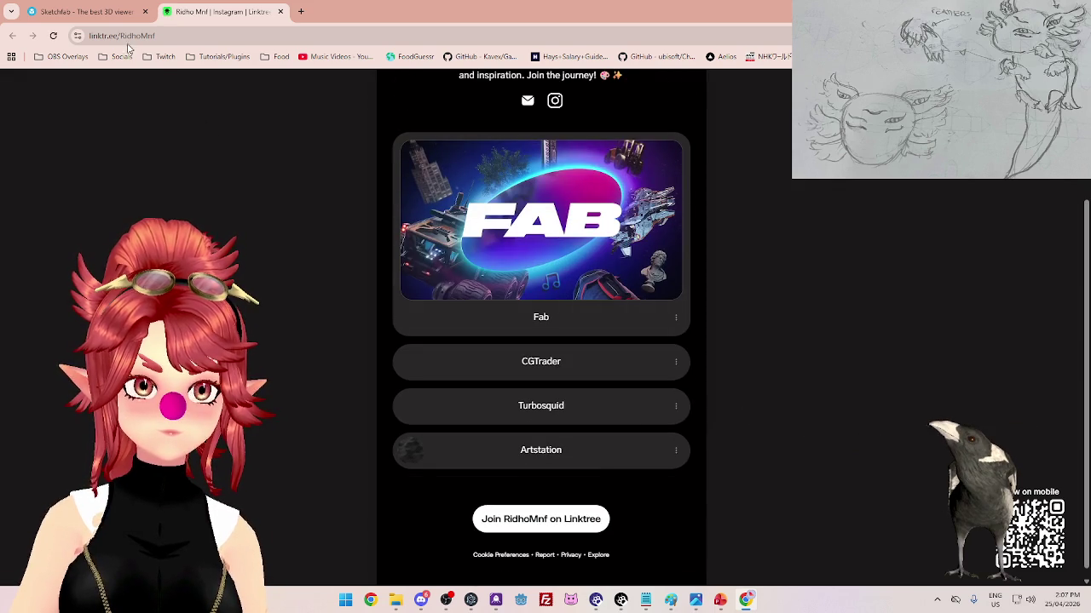
{"action": "left_click", "coordinate": [95, 10]}
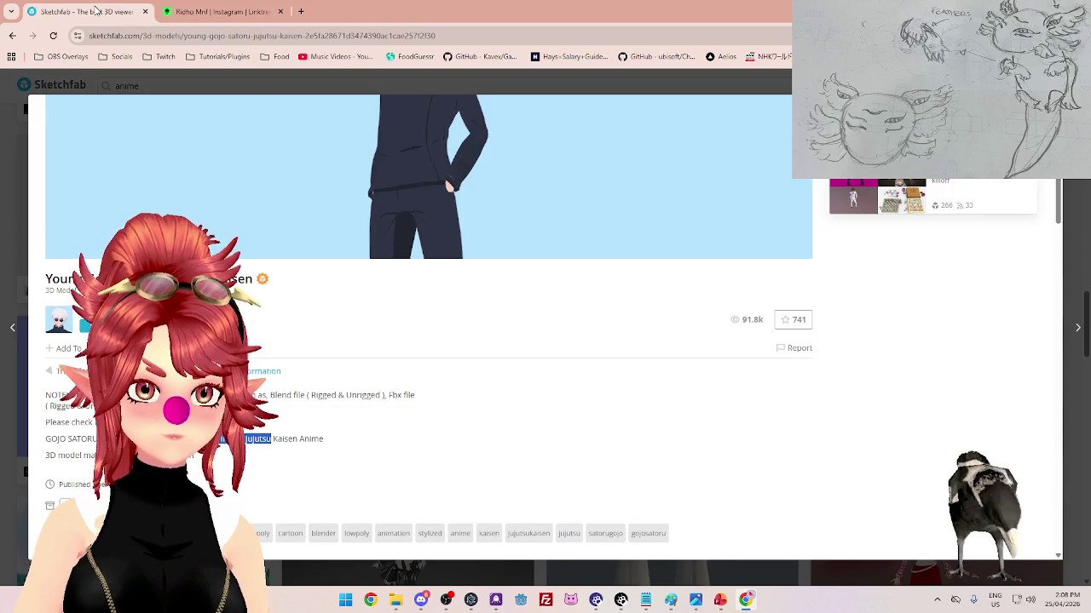
{"action": "scroll", "coordinate": [341, 431], "scroll_direction": "down", "scroll_amount": 10}
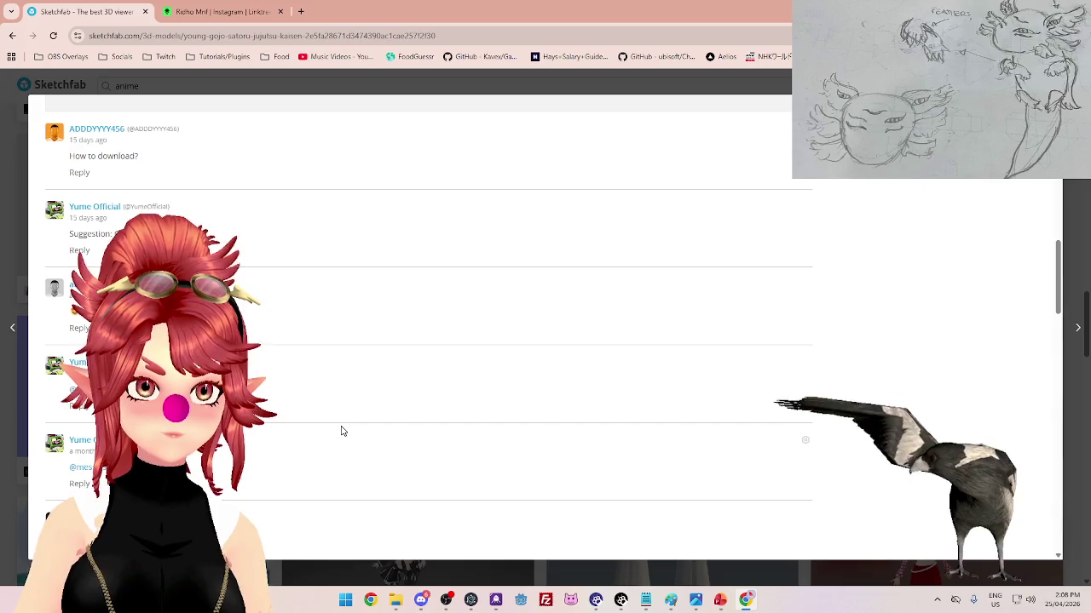
{"action": "scroll", "coordinate": [341, 431], "scroll_direction": "down", "scroll_amount": 2}
{"action": "scroll", "coordinate": [341, 431], "scroll_direction": "down", "scroll_amount": 1}
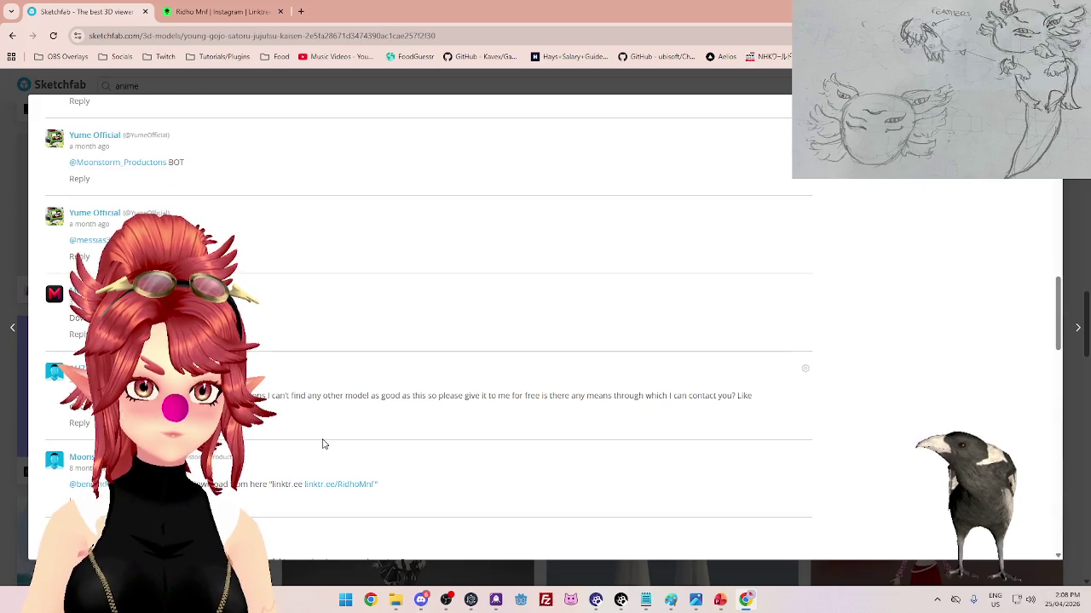
{"action": "scroll", "coordinate": [324, 443], "scroll_direction": "up", "scroll_amount": 5}
{"action": "scroll", "coordinate": [323, 442], "scroll_direction": "up", "scroll_amount": 10}
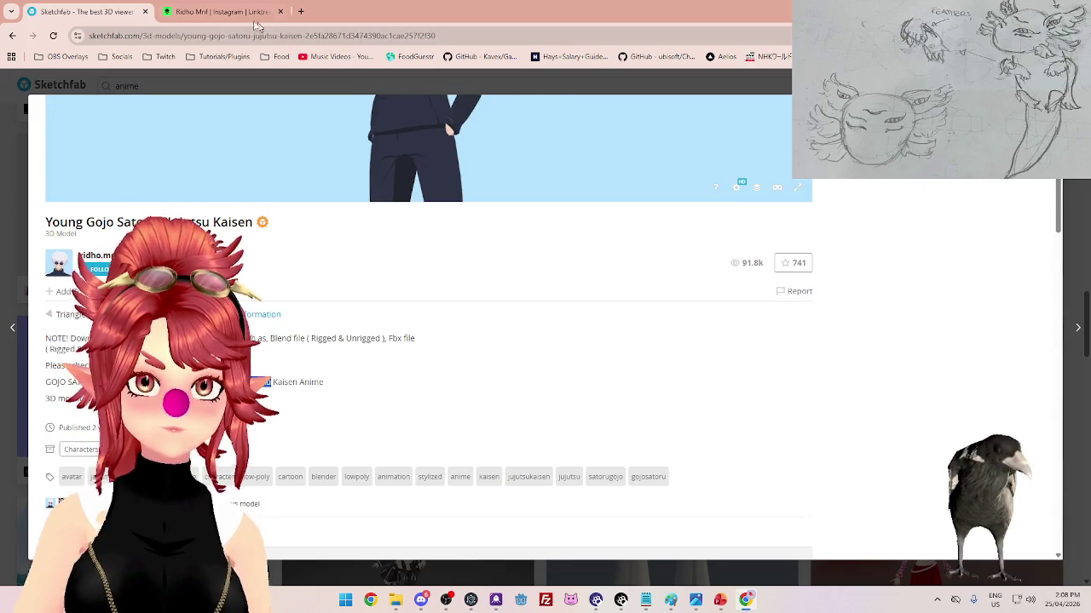
- Open the creator's CGTrader designer profile from their Linktree in a third tab
{"action": "left_click", "coordinate": [221, 11]}
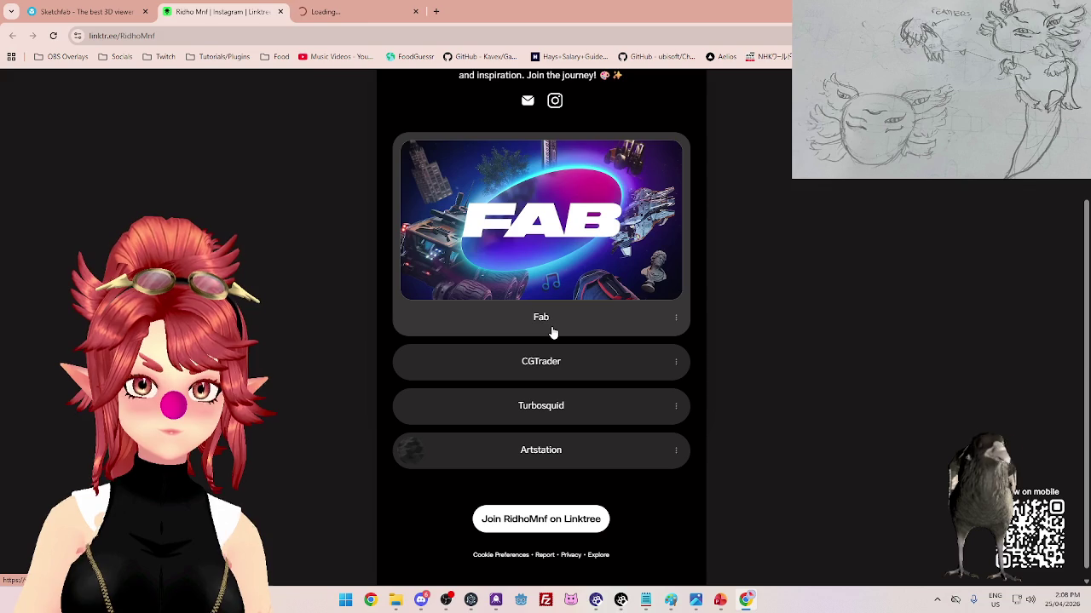
{"action": "left_click", "coordinate": [356, 11]}
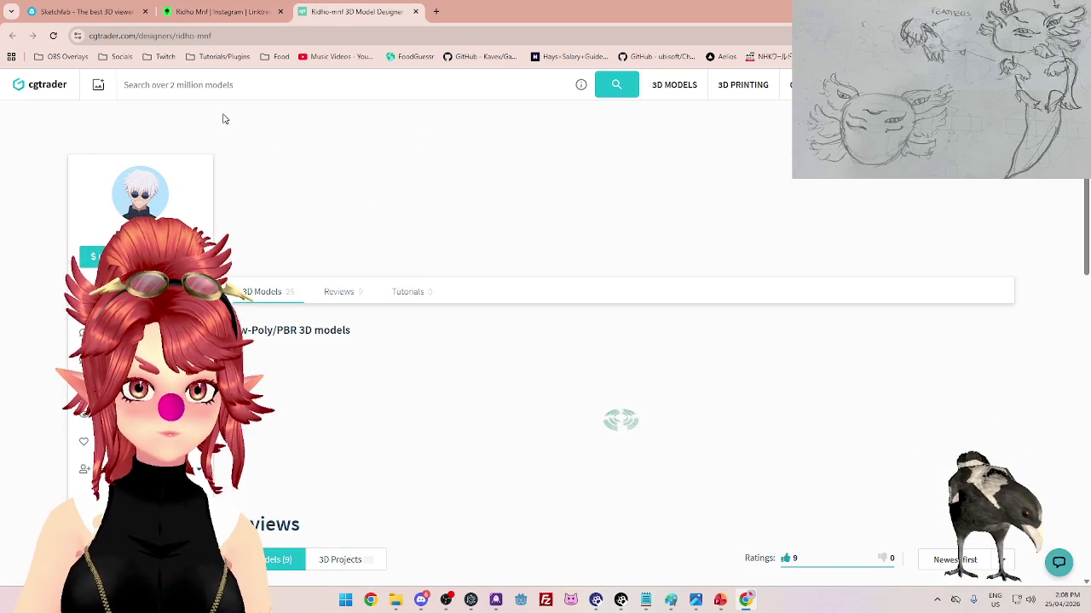
- Browse the creator's CGTrader profile and load more of their reviews
{"action": "scroll", "coordinate": [403, 218], "scroll_direction": "down", "scroll_amount": 3}
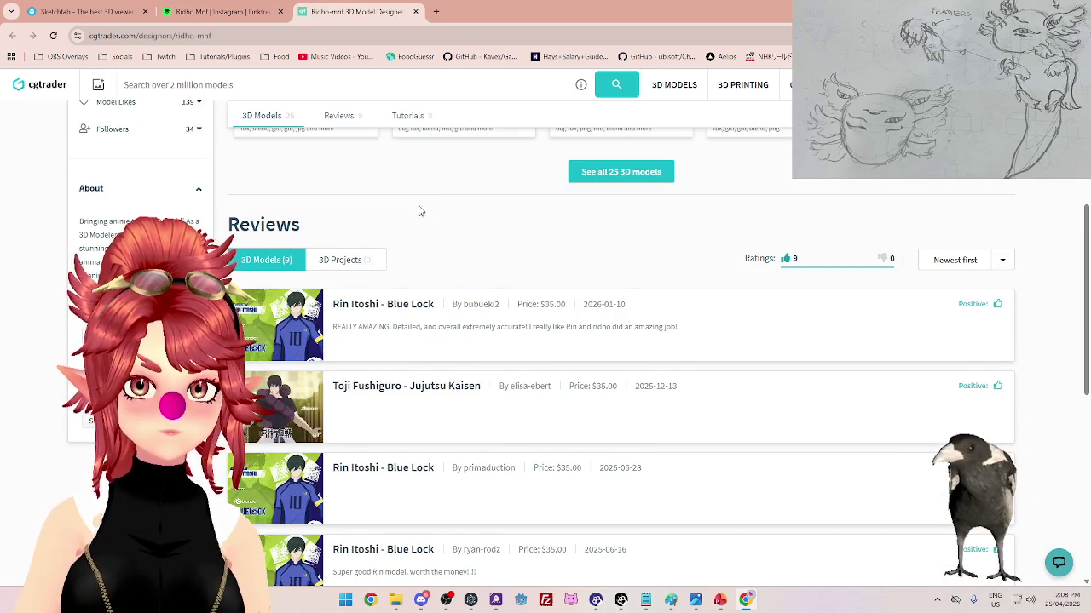
{"action": "scroll", "coordinate": [418, 196], "scroll_direction": "down", "scroll_amount": 2}
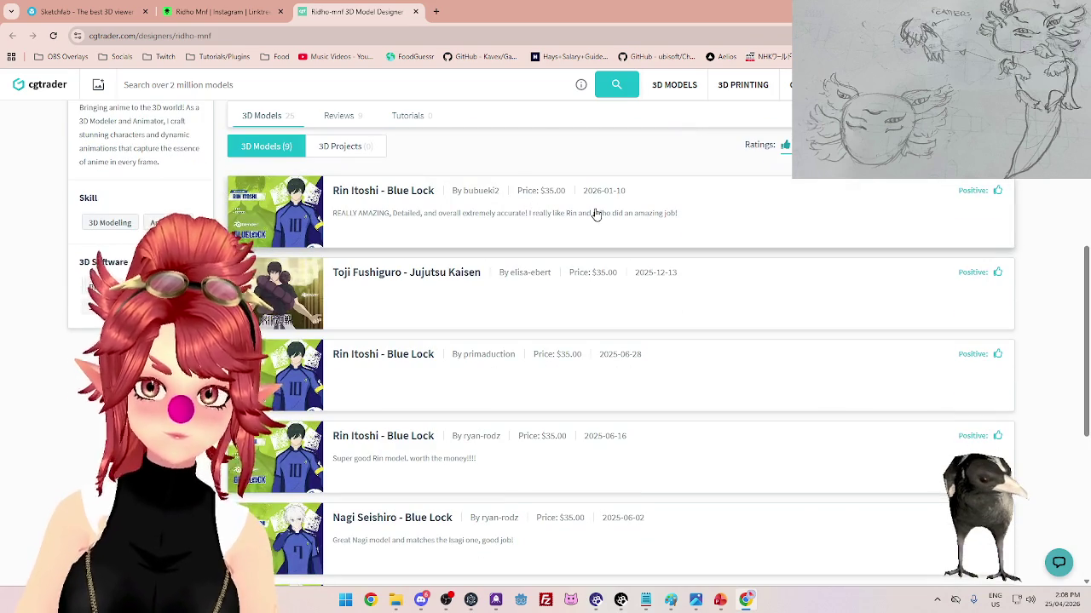
{"action": "scroll", "coordinate": [497, 180], "scroll_direction": "down", "scroll_amount": 3}
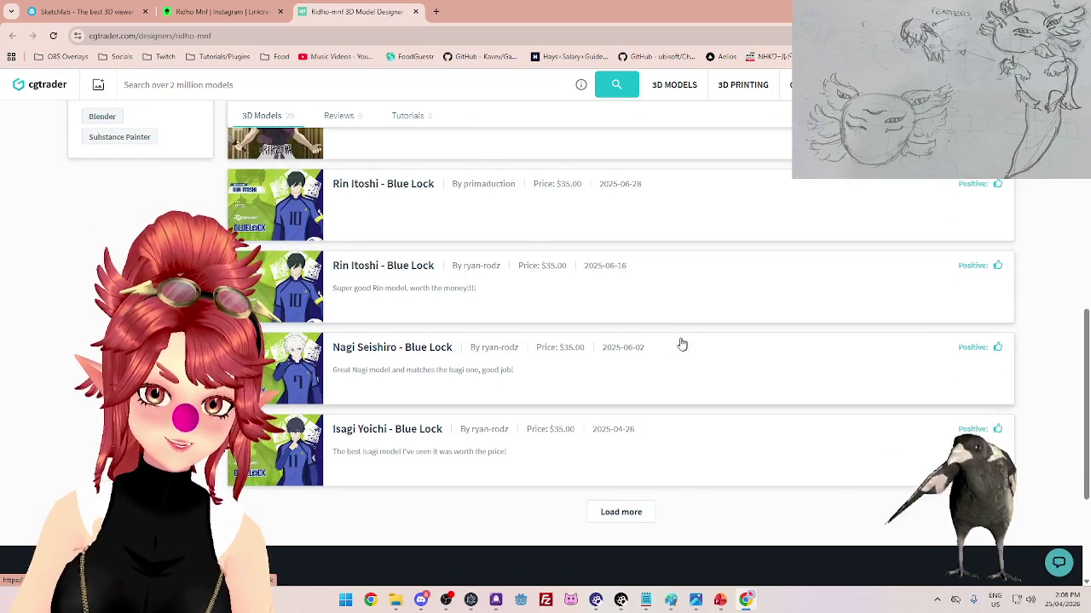
{"action": "scroll", "coordinate": [673, 345], "scroll_direction": "up", "scroll_amount": 3}
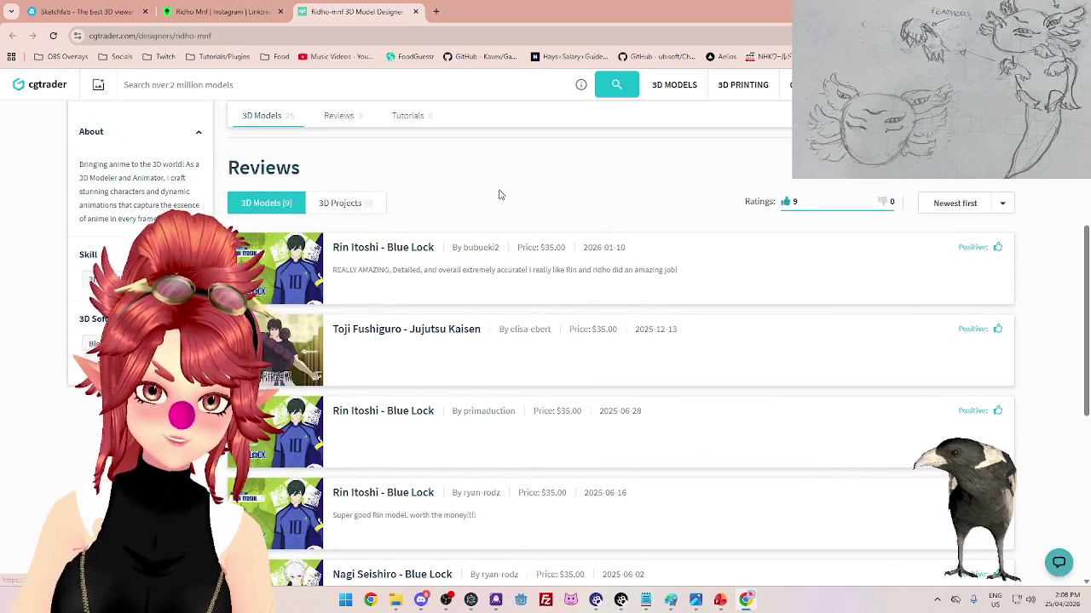
{"action": "scroll", "coordinate": [500, 196], "scroll_direction": "down", "scroll_amount": 3}
{"action": "scroll", "coordinate": [506, 275], "scroll_direction": "up", "scroll_amount": 4}
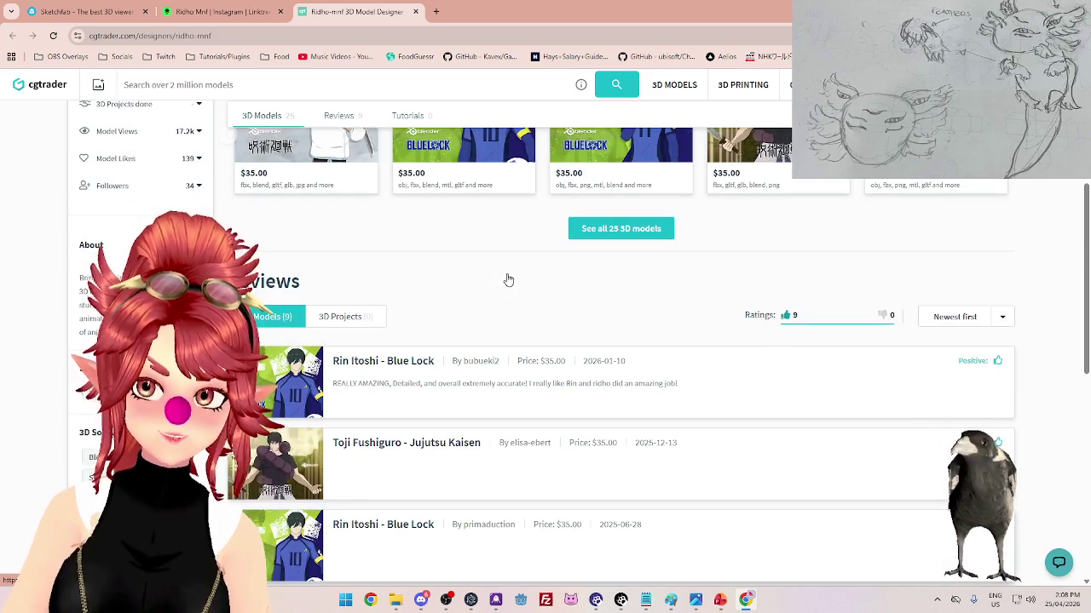
{"action": "scroll", "coordinate": [507, 279], "scroll_direction": "up", "scroll_amount": 2}
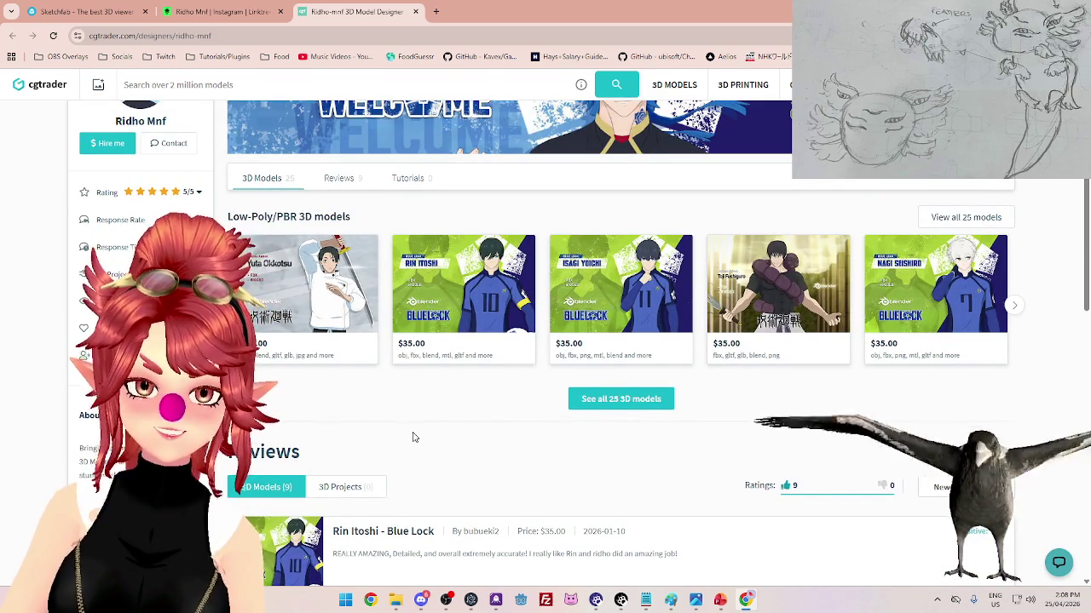
{"action": "scroll", "coordinate": [414, 438], "scroll_direction": "down", "scroll_amount": 1}
{"action": "scroll", "coordinate": [414, 436], "scroll_direction": "down", "scroll_amount": 1}
{"action": "scroll", "coordinate": [414, 436], "scroll_direction": "up", "scroll_amount": 2}
{"action": "scroll", "coordinate": [416, 434], "scroll_direction": "down", "scroll_amount": 10}
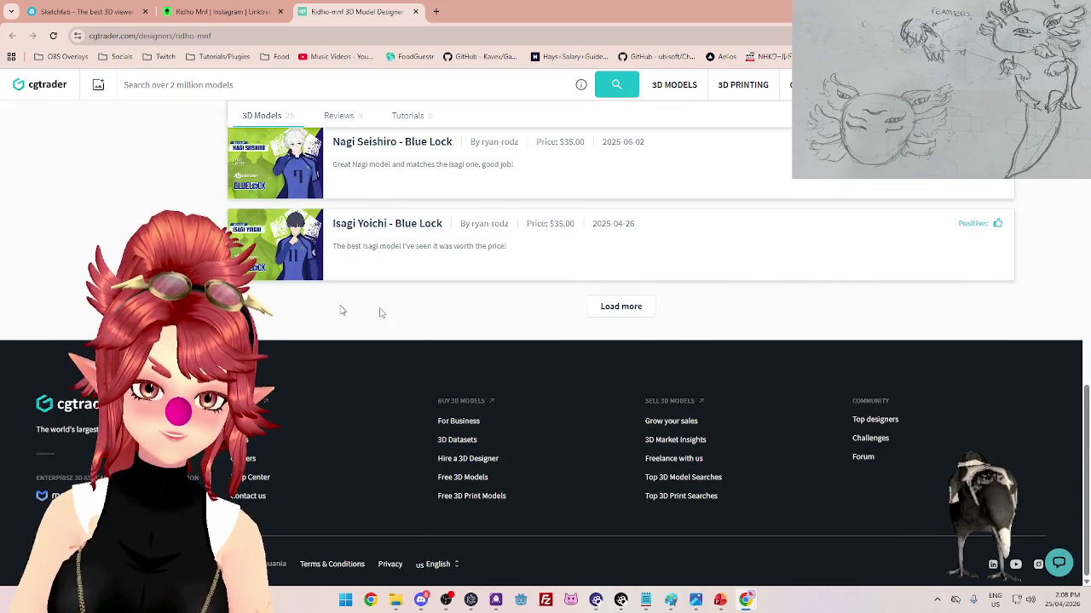
{"action": "left_click", "coordinate": [620, 306]}
- Open the Ashiro Mina - Kaiju No 8 model in a new tab and switch to it
{"action": "scroll", "coordinate": [620, 306], "scroll_direction": "down", "scroll_amount": 1}
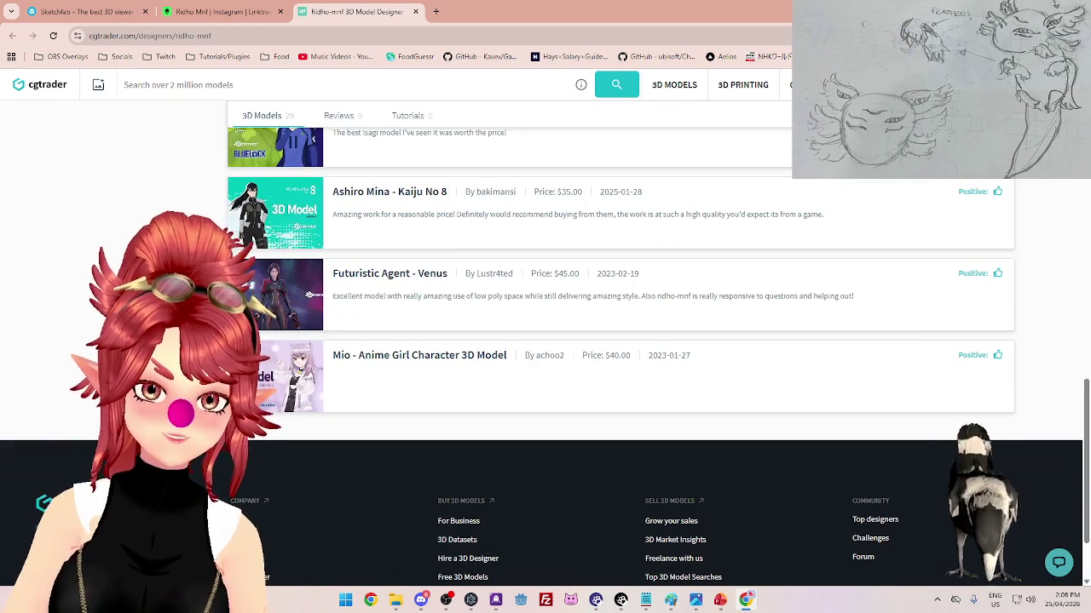
{"action": "scroll", "coordinate": [373, 266], "scroll_direction": "up", "scroll_amount": 1}
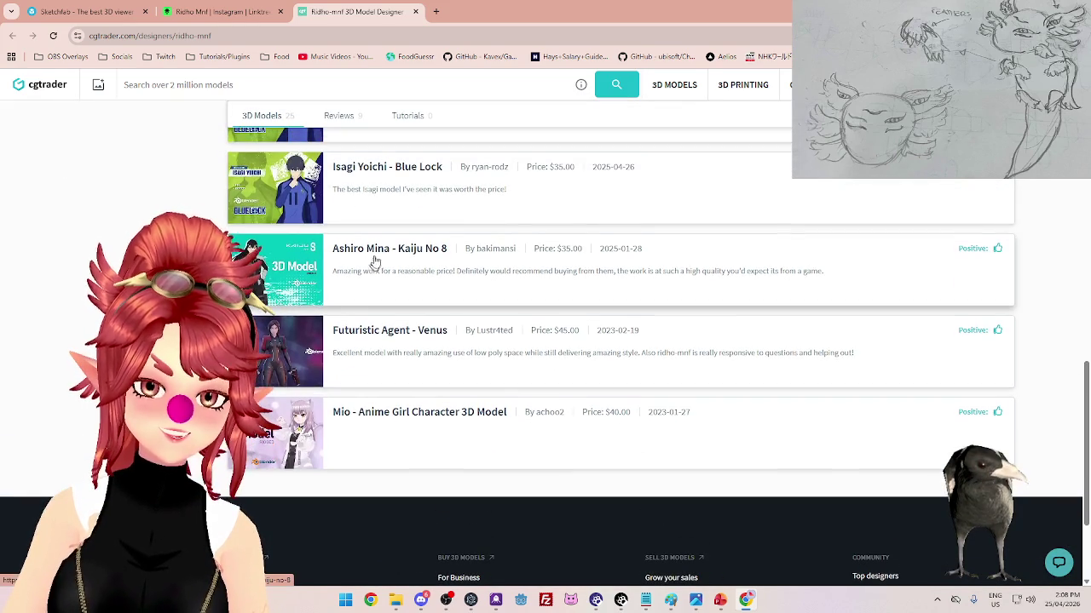
{"action": "middle_click", "coordinate": [376, 255]}
{"action": "left_click", "coordinate": [483, 17]}
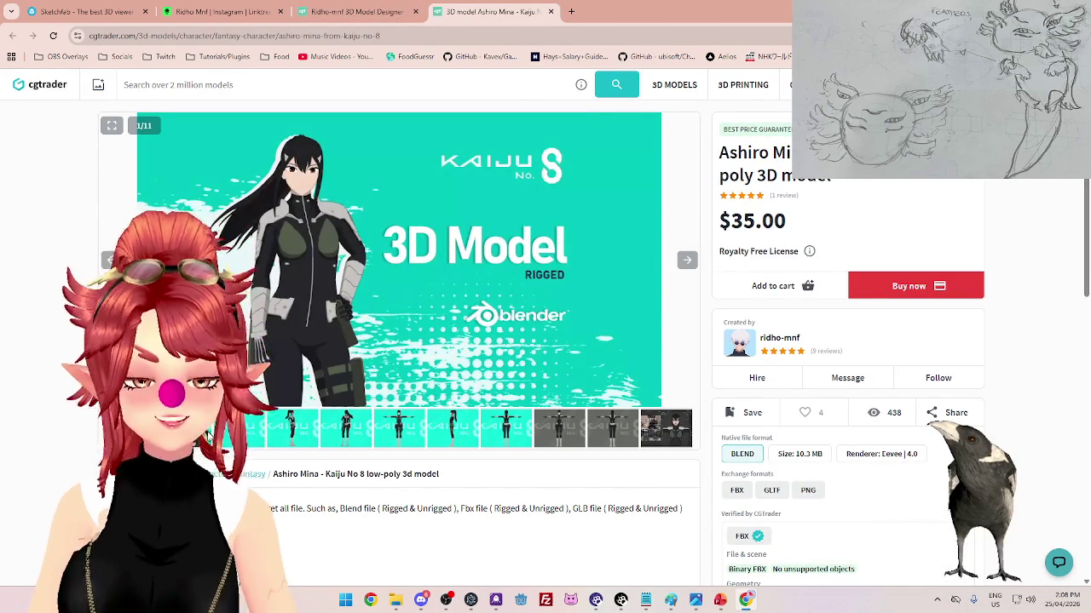
- View the Ashiro Mina formats, full-body, side and back images, then return to the profile tab
{"action": "left_click", "coordinate": [242, 434]}
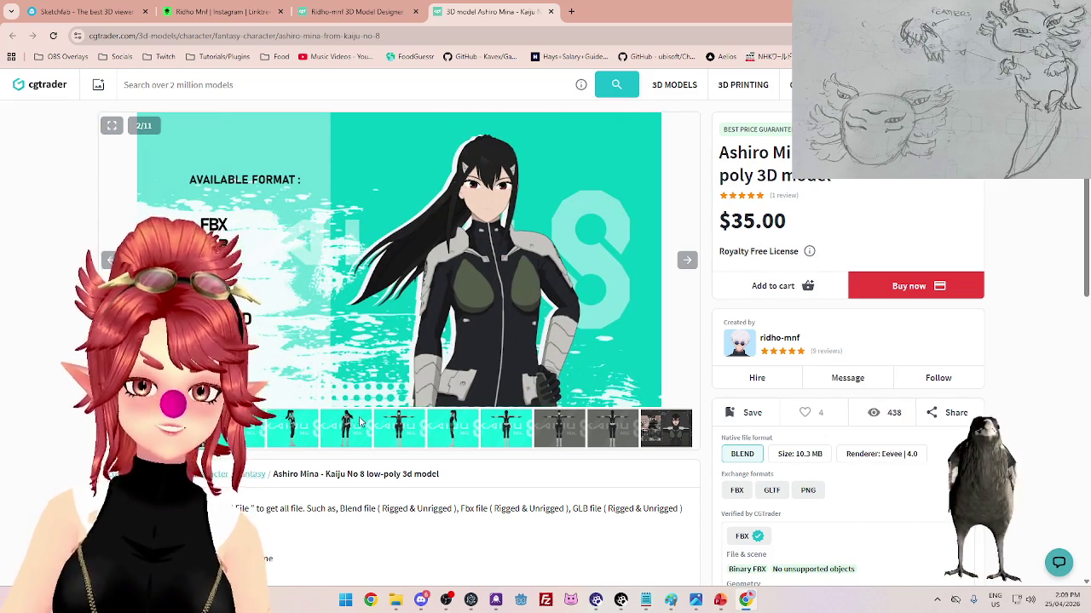
{"action": "left_click", "coordinate": [280, 442]}
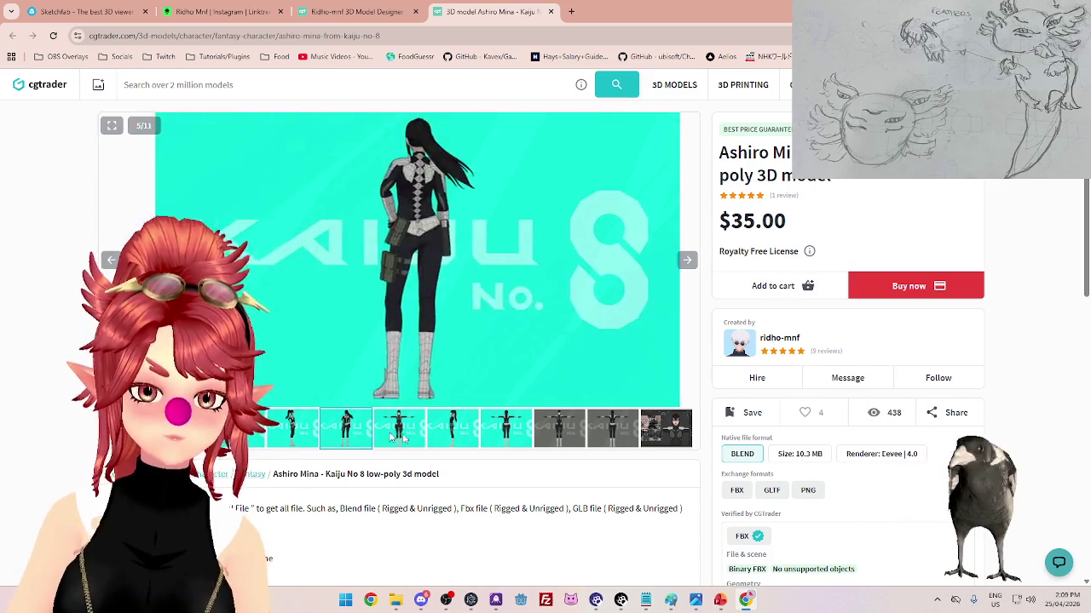
{"action": "left_click", "coordinate": [475, 432]}
{"action": "left_click", "coordinate": [486, 433]}
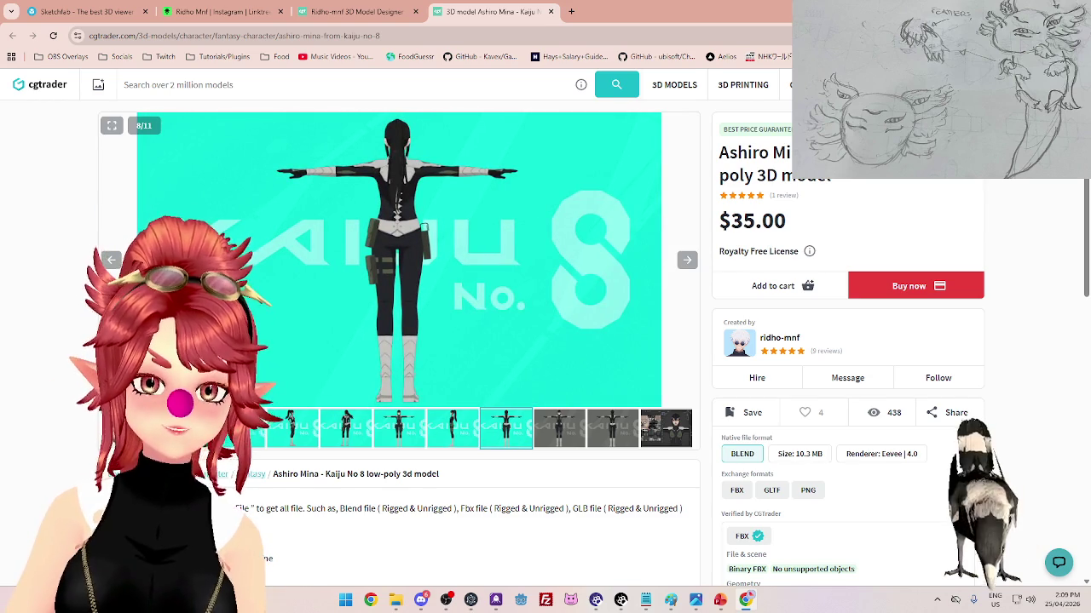
{"action": "left_click", "coordinate": [132, 429]}
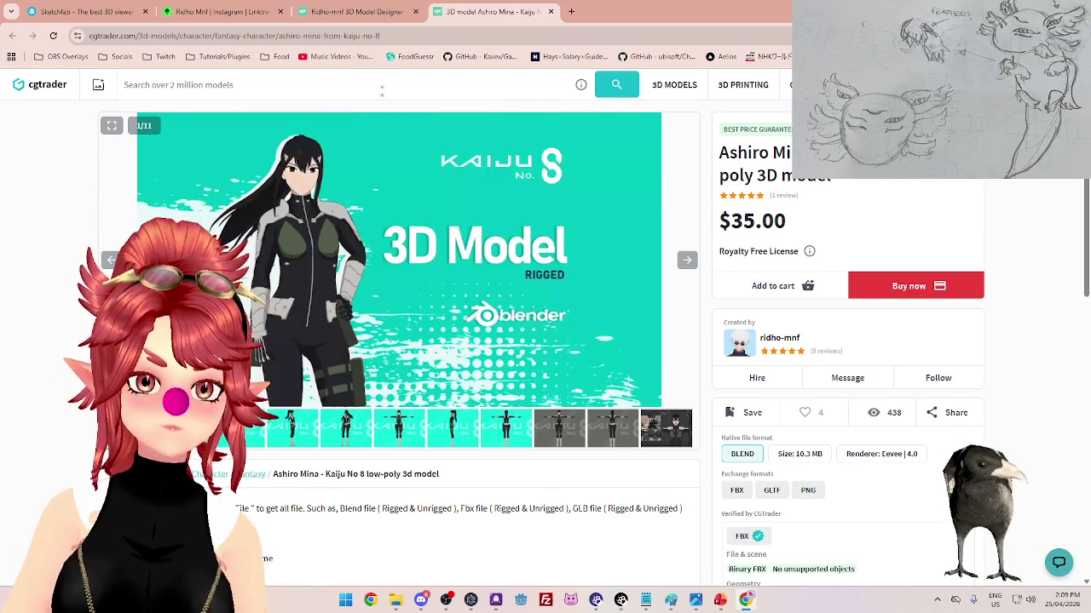
{"action": "left_click", "coordinate": [364, 12]}
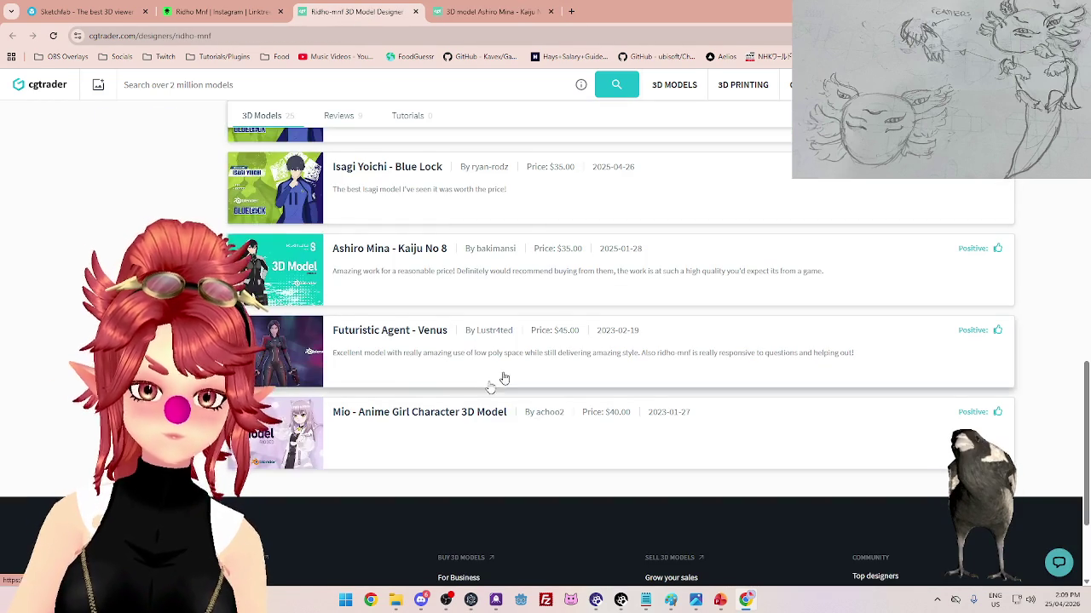
- Scroll up and down the designer's CGTrader profile to review the model listings
{"action": "scroll", "coordinate": [414, 443], "scroll_direction": "up", "scroll_amount": 1}
{"action": "scroll", "coordinate": [414, 443], "scroll_direction": "up", "scroll_amount": 4}
{"action": "scroll", "coordinate": [412, 439], "scroll_direction": "up", "scroll_amount": 1}
{"action": "scroll", "coordinate": [421, 351], "scroll_direction": "up", "scroll_amount": 4}
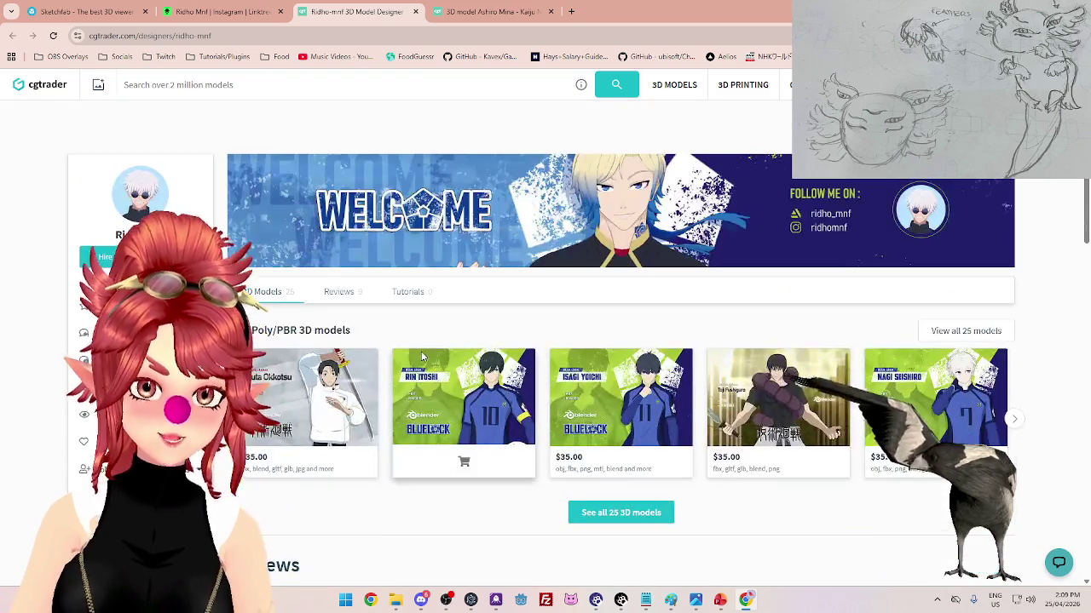
{"action": "scroll", "coordinate": [397, 510], "scroll_direction": "down", "scroll_amount": 1}
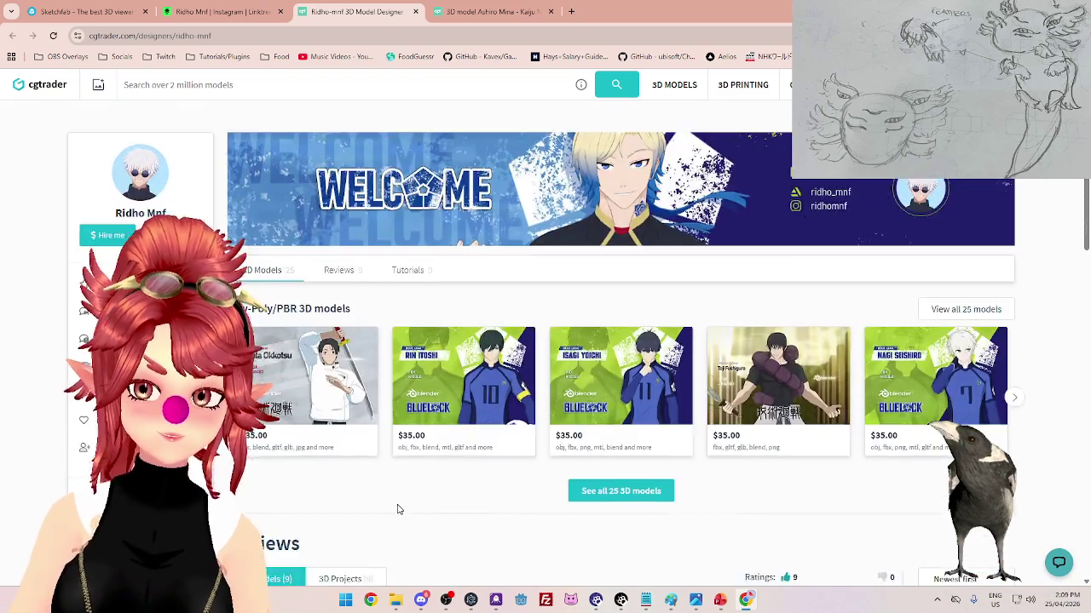
{"action": "scroll", "coordinate": [397, 508], "scroll_direction": "down", "scroll_amount": 3}
{"action": "scroll", "coordinate": [397, 508], "scroll_direction": "down", "scroll_amount": 3}
{"action": "scroll", "coordinate": [398, 506], "scroll_direction": "down", "scroll_amount": 3}
{"action": "scroll", "coordinate": [398, 506], "scroll_direction": "up", "scroll_amount": 7}
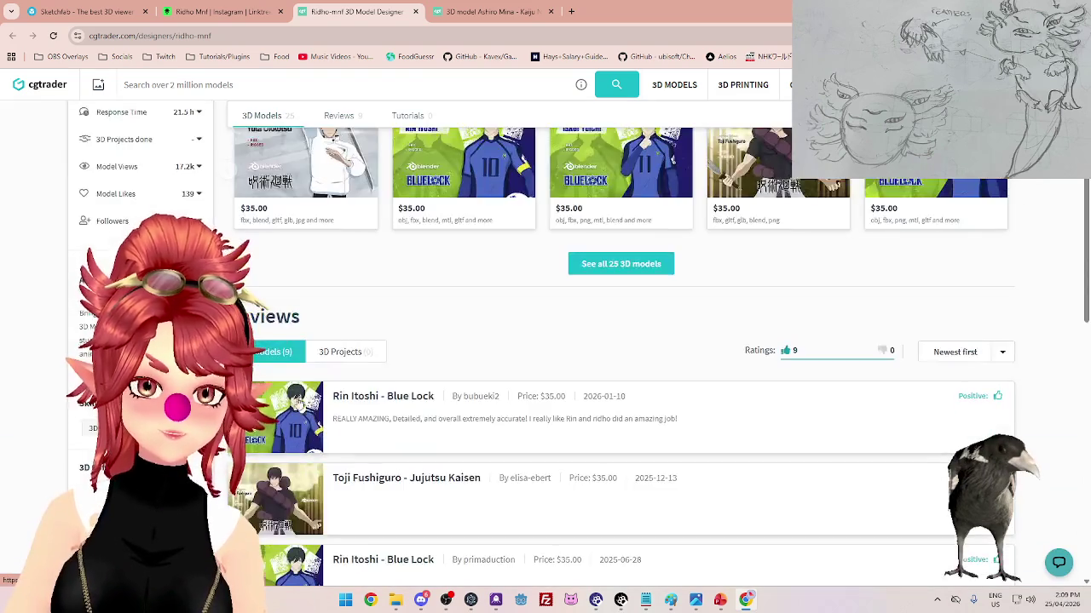
{"action": "scroll", "coordinate": [336, 443], "scroll_direction": "up", "scroll_amount": 1}
{"action": "scroll", "coordinate": [509, 403], "scroll_direction": "up", "scroll_amount": 2}
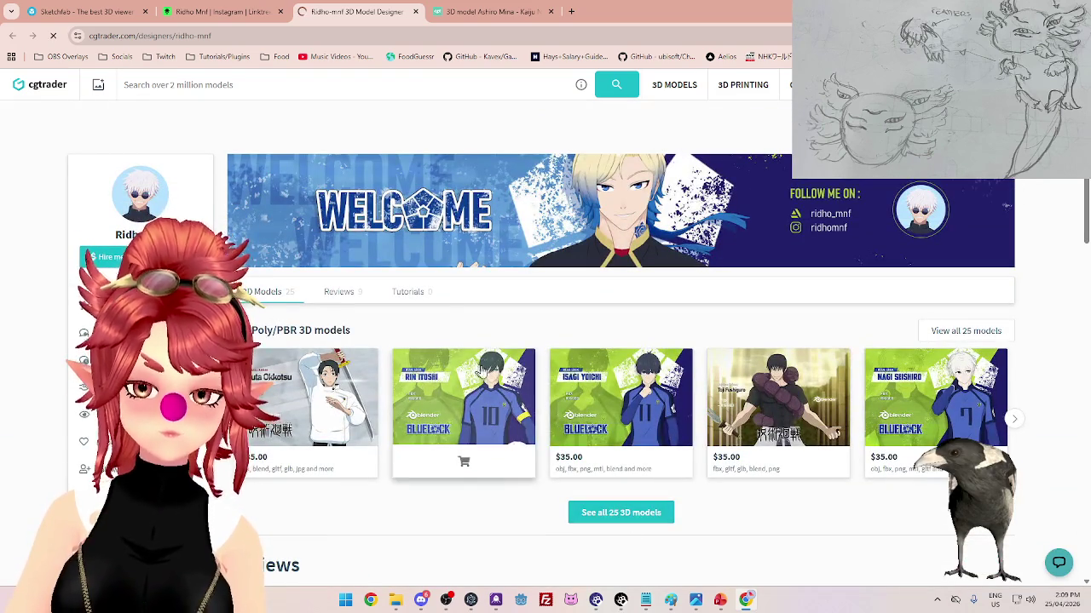
{"action": "scroll", "coordinate": [553, 409], "scroll_direction": "down", "scroll_amount": 3}
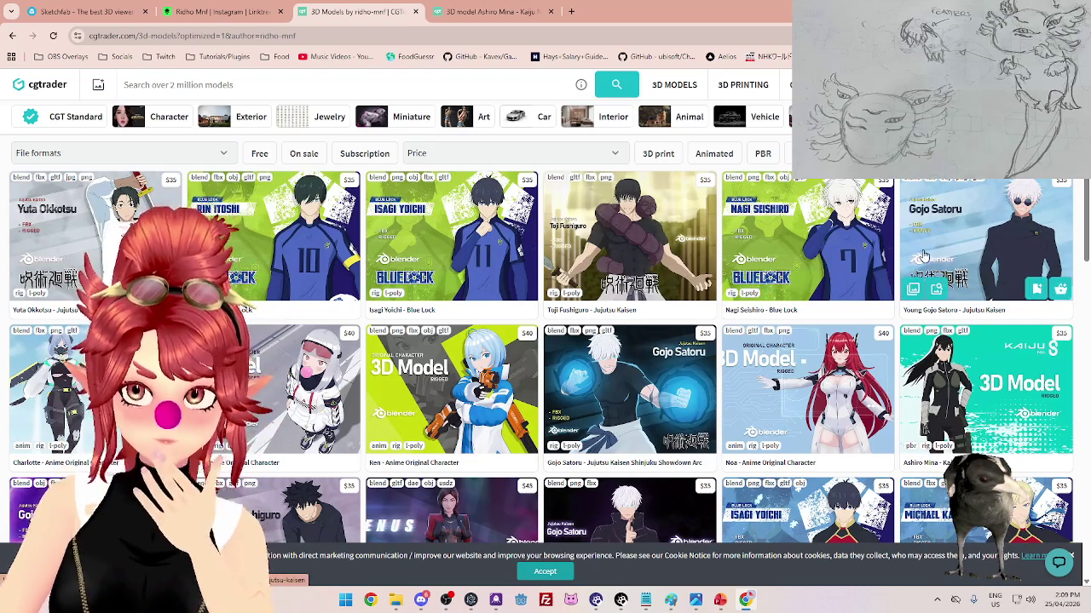
- Scroll the designer's model grid to find the Gojo Satoru Shinjuku Showdown Arc card
{"action": "scroll", "coordinate": [617, 326], "scroll_direction": "down", "scroll_amount": 1}
{"action": "scroll", "coordinate": [617, 325], "scroll_direction": "down", "scroll_amount": 1}
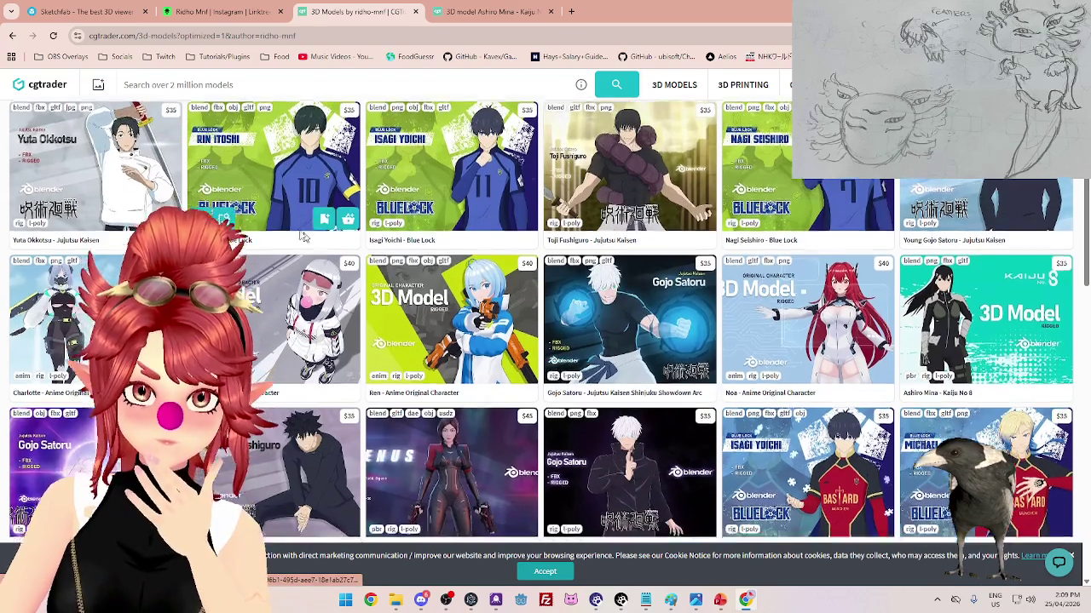
{"action": "scroll", "coordinate": [277, 220], "scroll_direction": "down", "scroll_amount": 2}
{"action": "scroll", "coordinate": [511, 358], "scroll_direction": "up", "scroll_amount": 1}
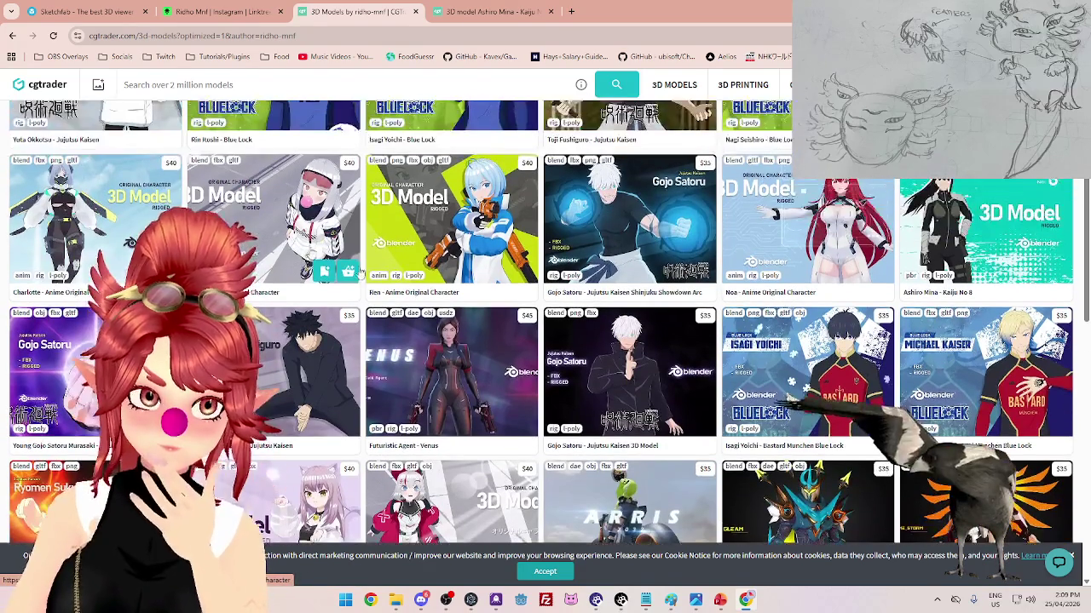
{"action": "scroll", "coordinate": [626, 426], "scroll_direction": "up", "scroll_amount": 1}
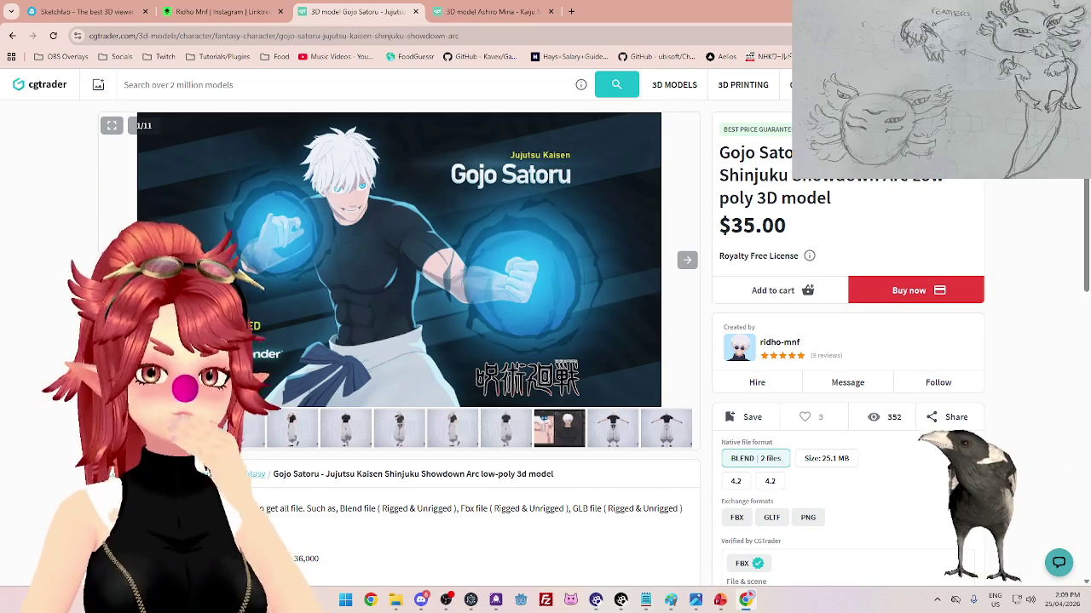
- Browse the Gojo Satoru gallery's posed, back-view, wireframe, T-pose and Blender images
{"action": "left_click", "coordinate": [345, 435]}
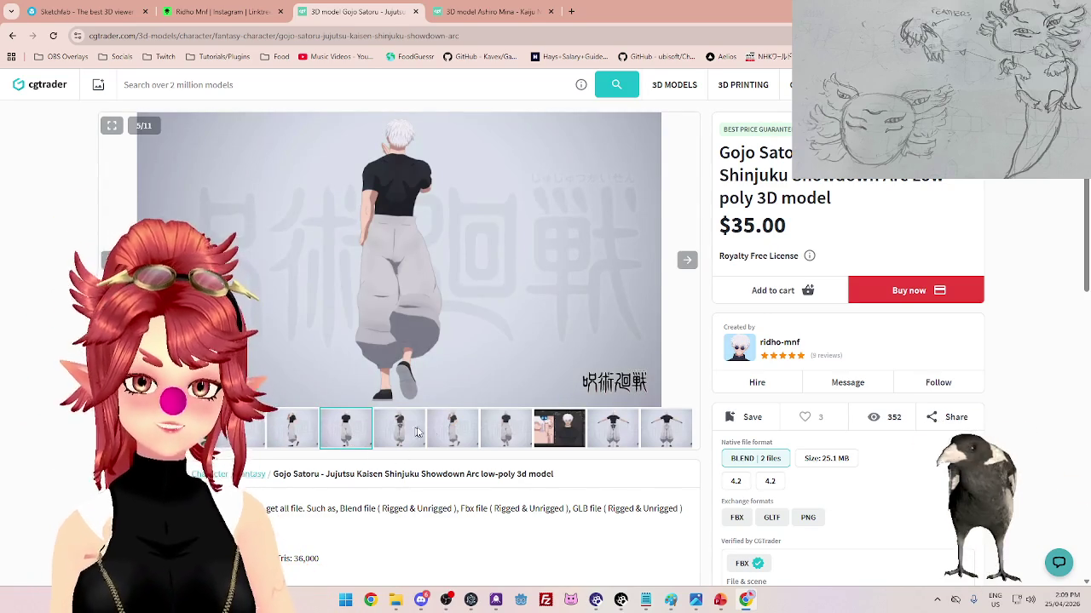
{"action": "left_click", "coordinate": [466, 443]}
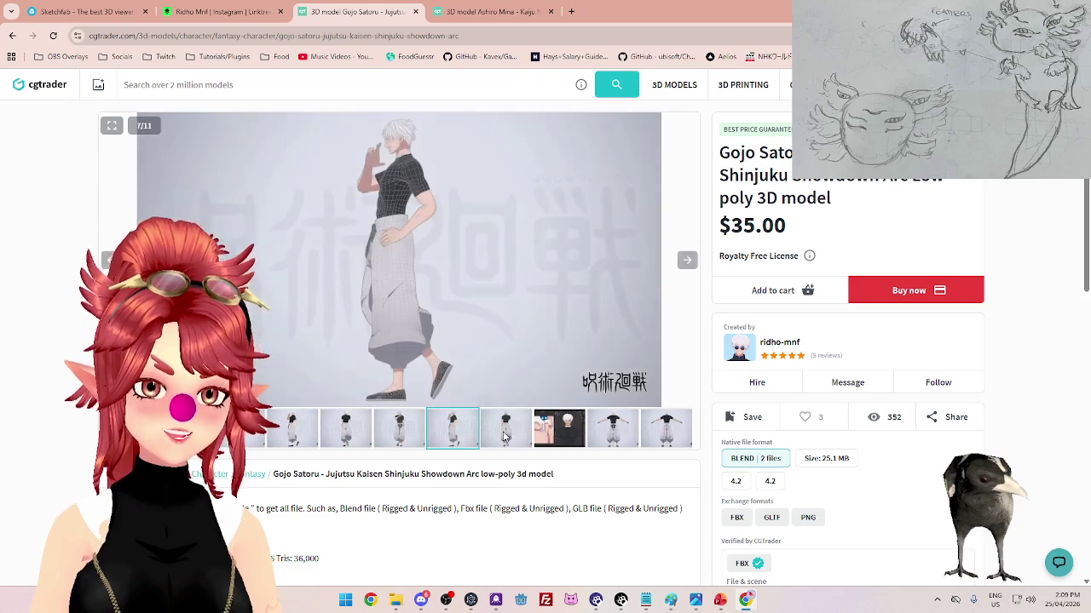
{"action": "left_click", "coordinate": [507, 434]}
{"action": "left_click", "coordinate": [610, 435]}
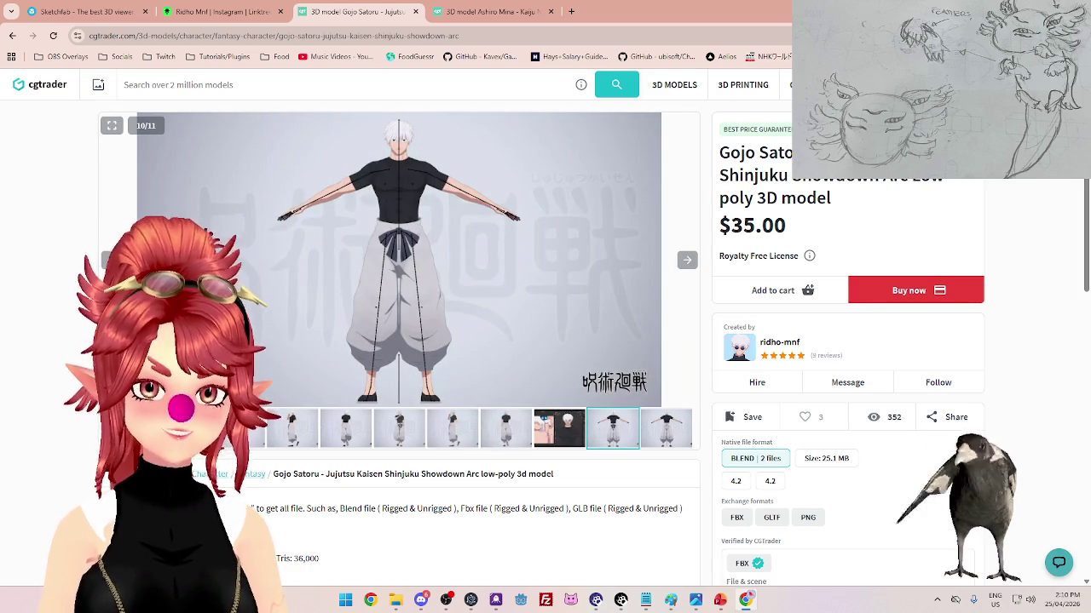
{"action": "left_click", "coordinate": [245, 434]}
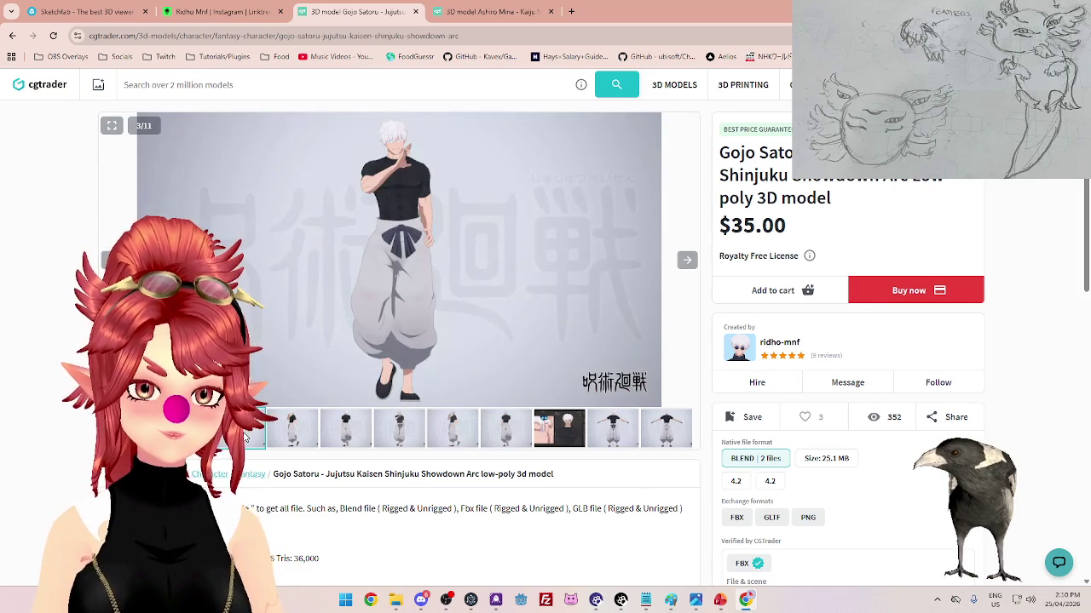
{"action": "left_click", "coordinate": [291, 435]}
{"action": "left_click", "coordinate": [346, 437]}
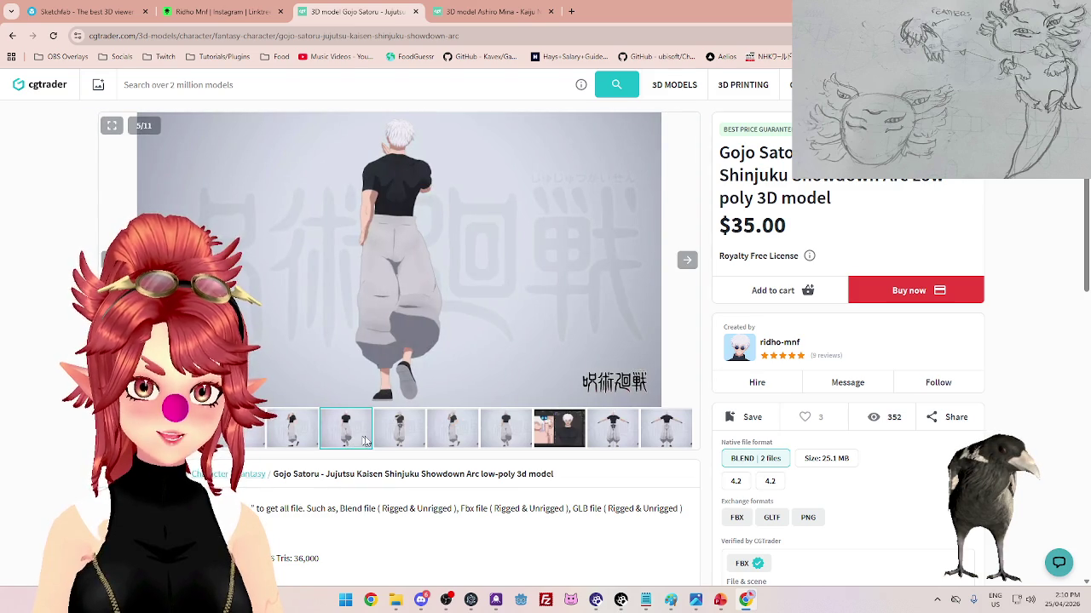
{"action": "left_click", "coordinate": [467, 439]}
{"action": "left_click", "coordinate": [499, 435]}
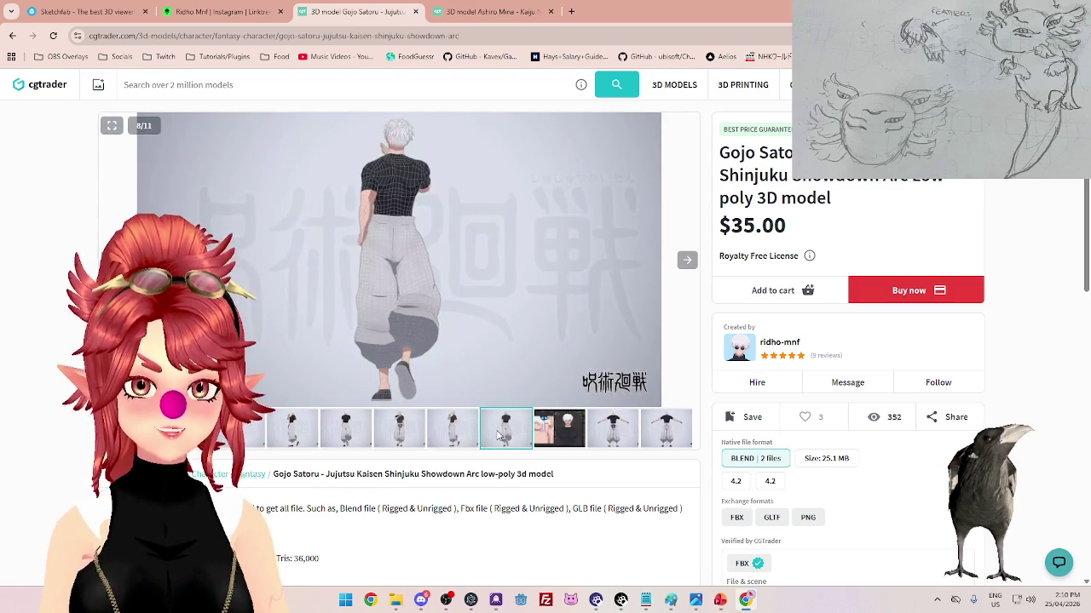
{"action": "left_click", "coordinate": [601, 439]}
{"action": "left_click", "coordinate": [669, 437]}
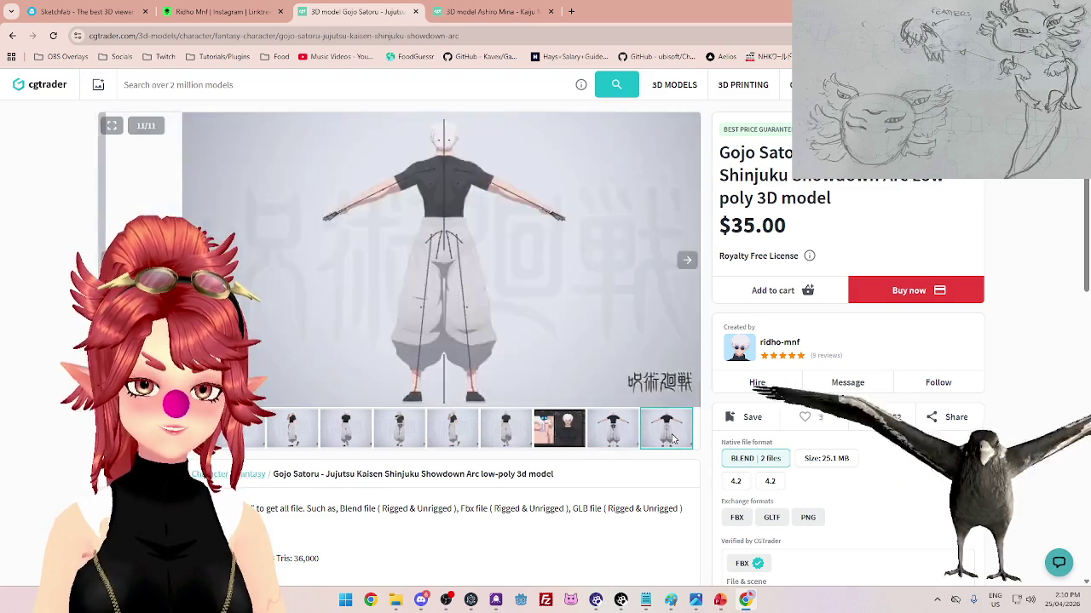
{"action": "left_click", "coordinate": [555, 440]}
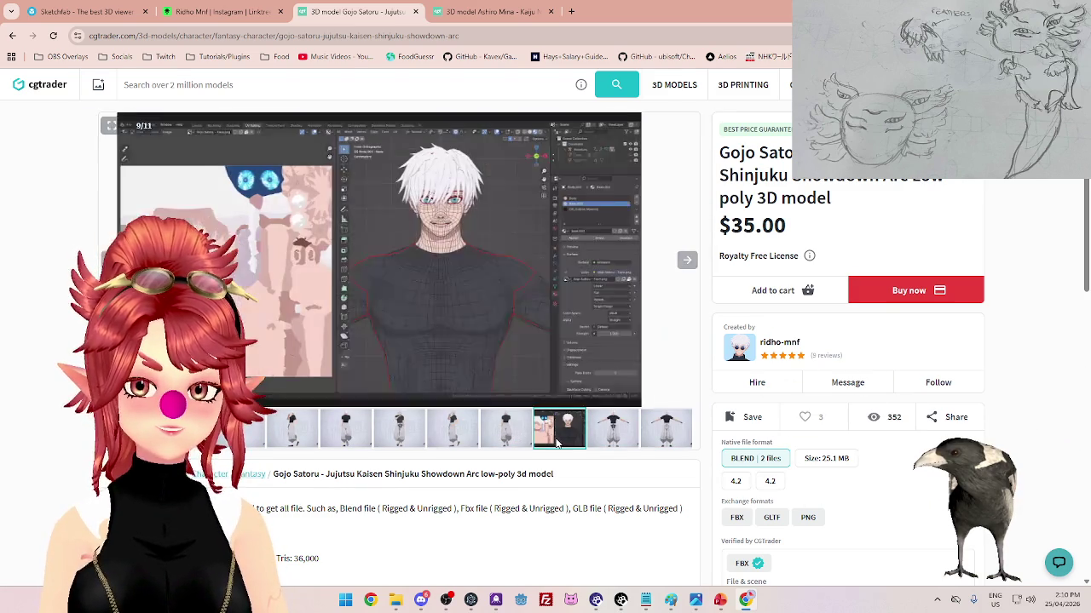
- Inspect the polygon-count details render and Blender mesh screenshot, then return to the Ashiro Mina page
{"action": "left_click", "coordinate": [687, 260]}
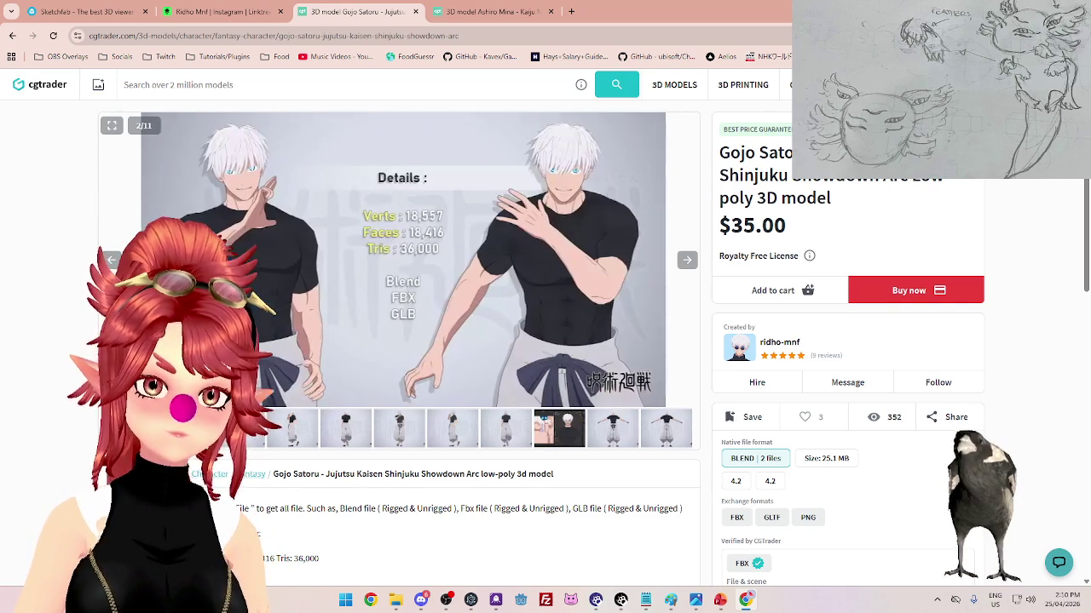
{"action": "left_click", "coordinate": [555, 436]}
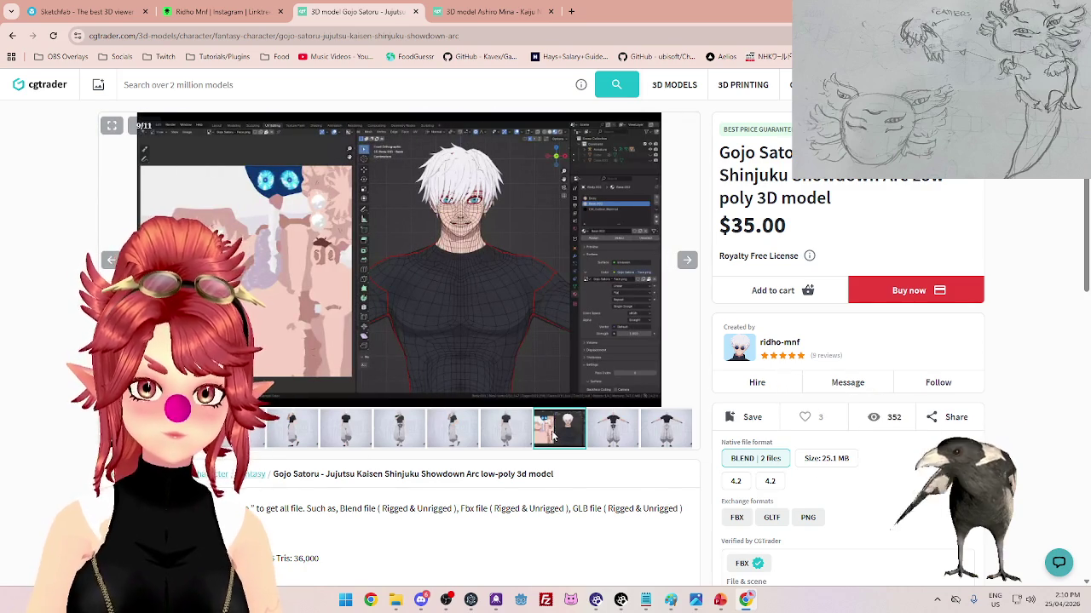
{"action": "scroll", "coordinate": [555, 436], "scroll_direction": "down", "scroll_amount": 2}
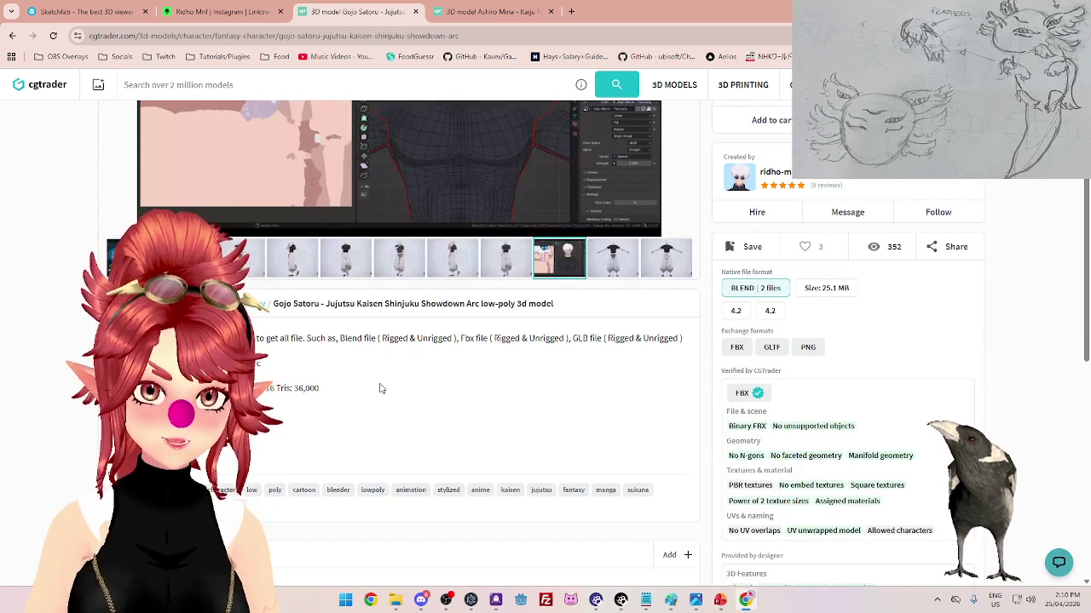
{"action": "scroll", "coordinate": [381, 389], "scroll_direction": "down", "scroll_amount": 3}
{"action": "scroll", "coordinate": [358, 358], "scroll_direction": "up", "scroll_amount": 3}
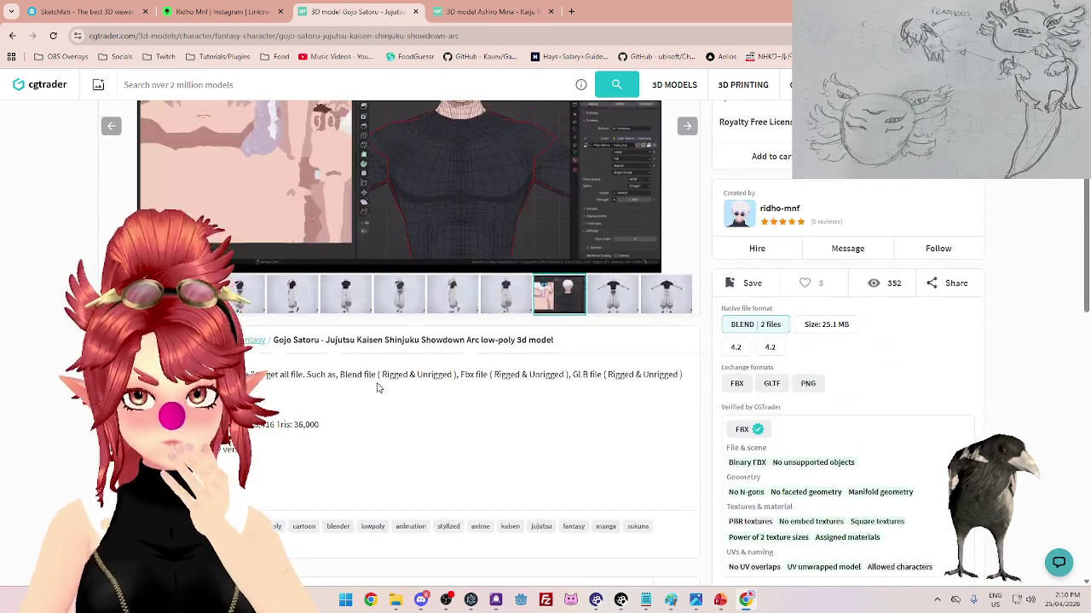
{"action": "scroll", "coordinate": [356, 358], "scroll_direction": "up", "scroll_amount": 1}
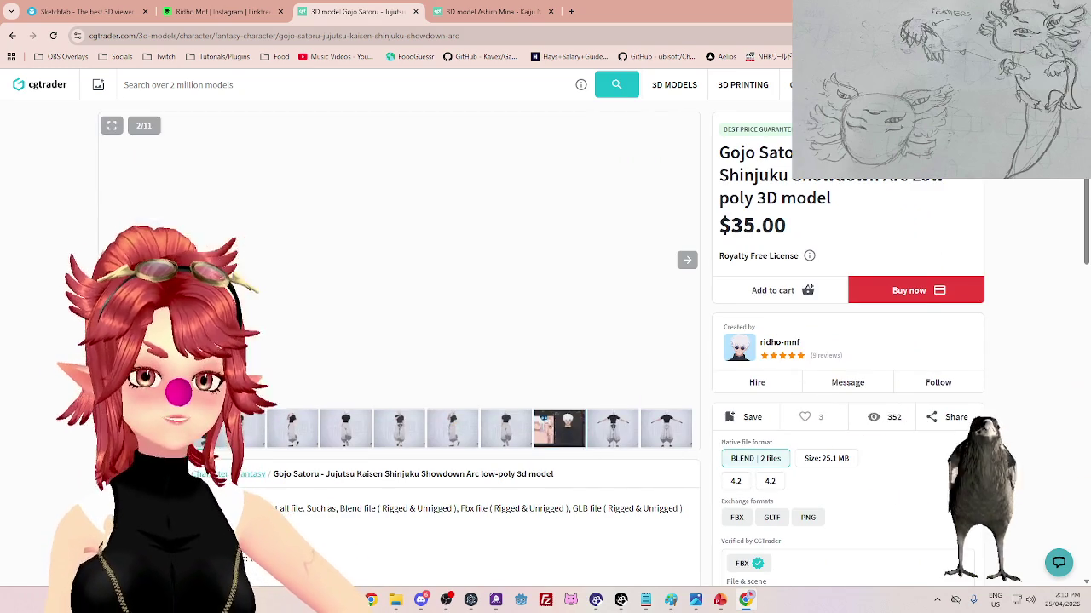
{"action": "key", "text": "Left"}
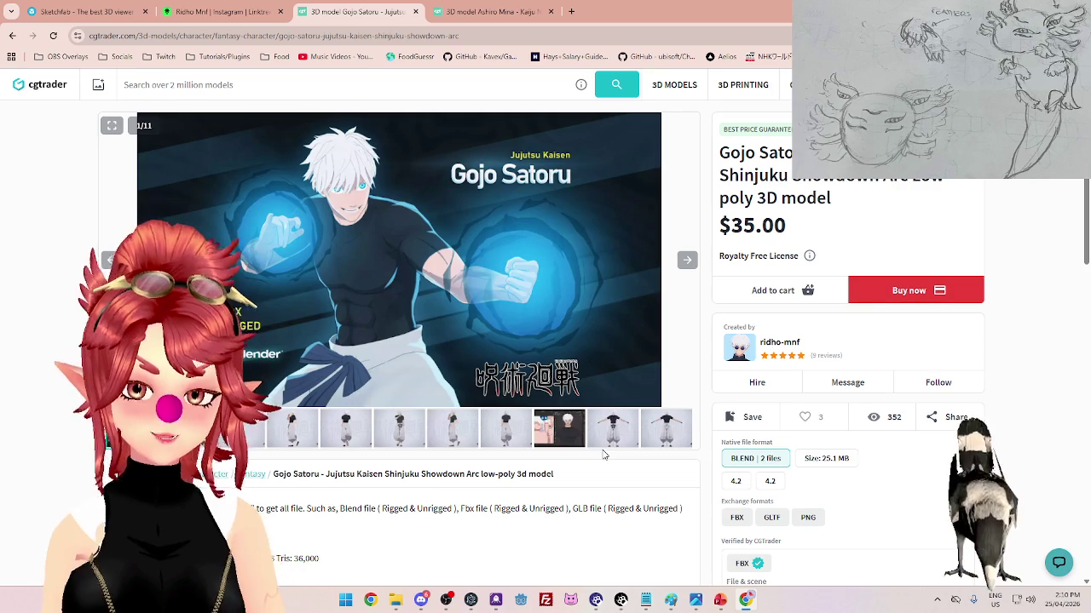
{"action": "left_click", "coordinate": [572, 430]}
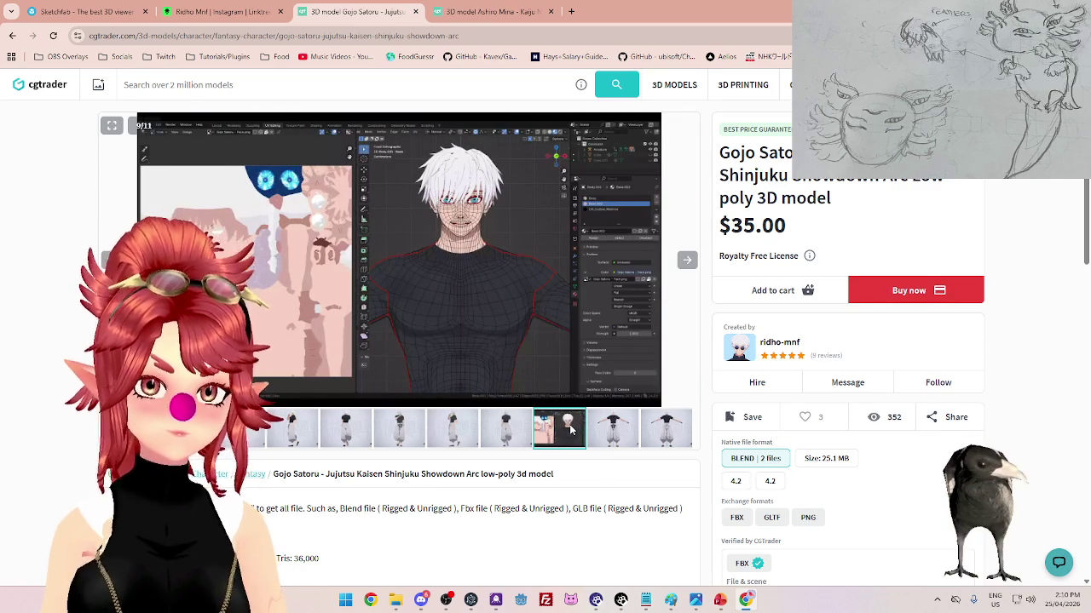
{"action": "left_click", "coordinate": [502, 12]}
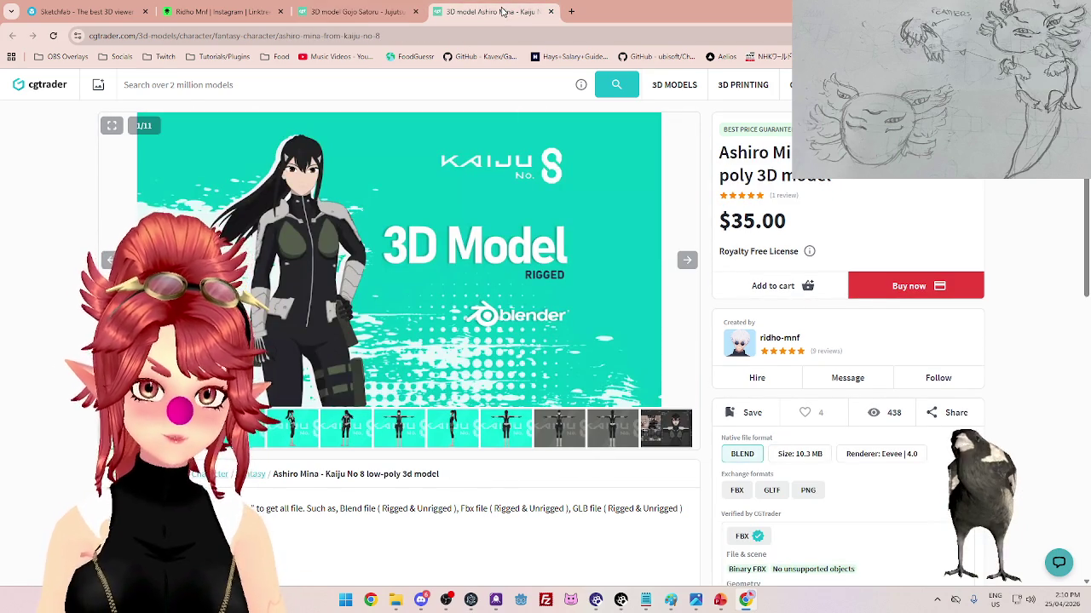
- Jump to the last Ashiro Mina image, then cycle the Gojo Satoru gallery back to its cover
{"action": "left_click", "coordinate": [658, 427]}
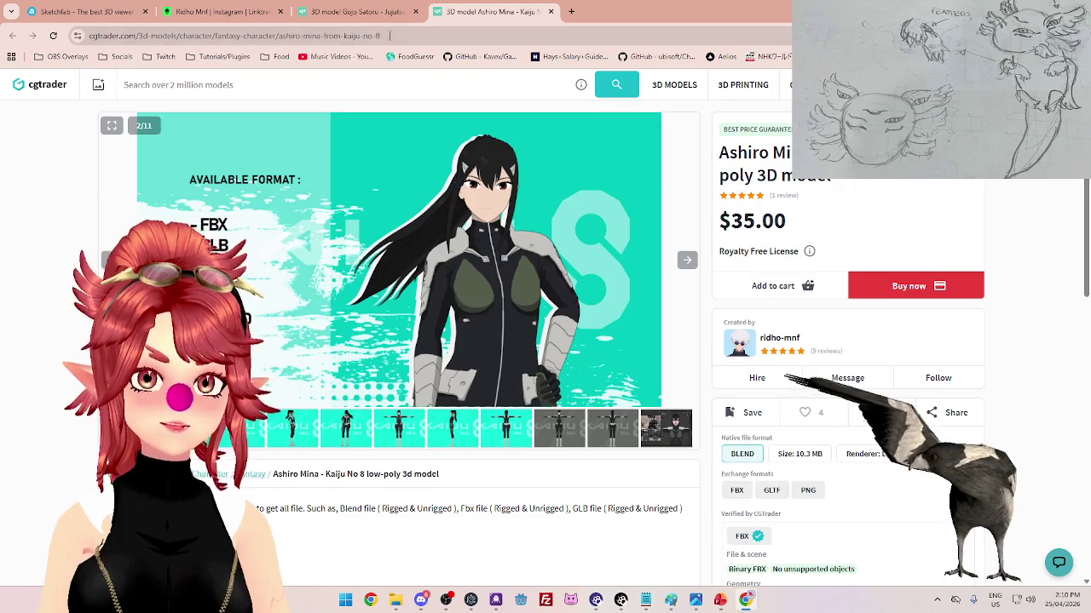
{"action": "left_click", "coordinate": [358, 12]}
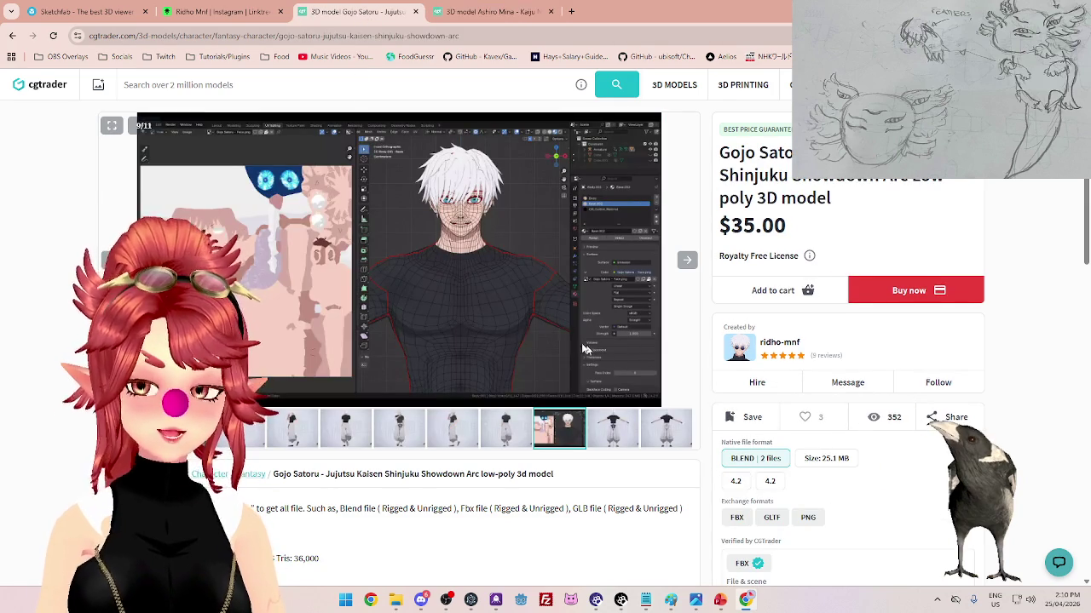
{"action": "left_click", "coordinate": [669, 430]}
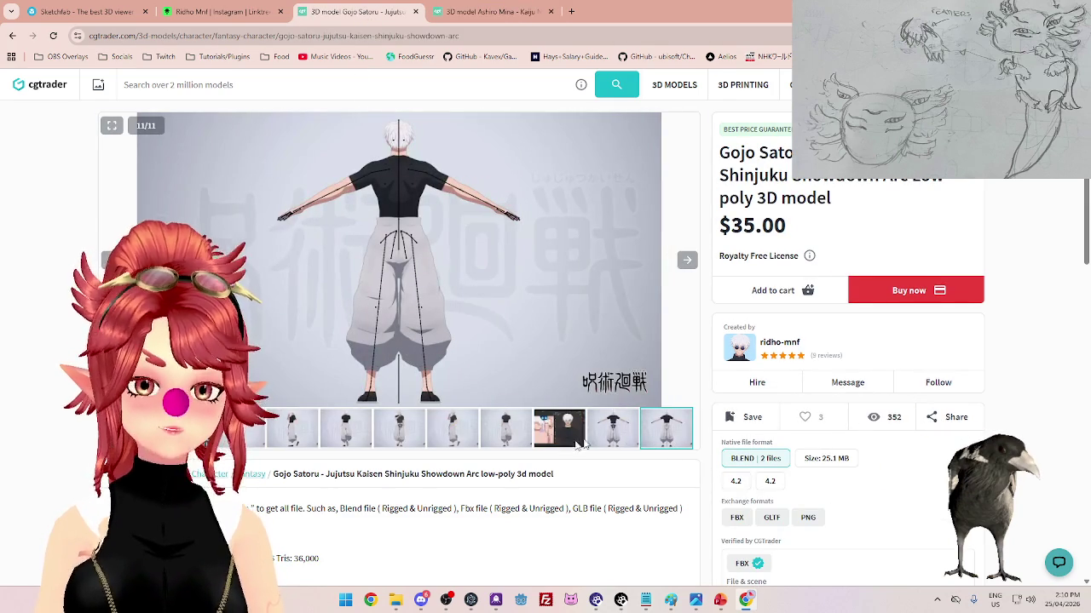
{"action": "left_click", "coordinate": [687, 262]}
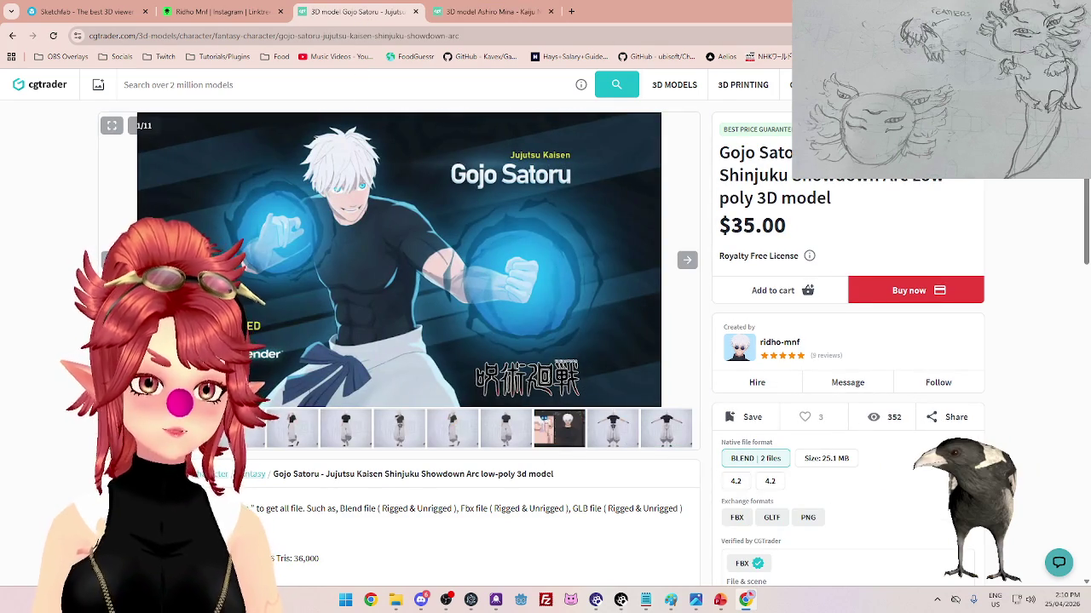
- View Gojo's polygon-count render and walking image, then go back to the designer's 25-model list
{"action": "left_click", "coordinate": [686, 260]}
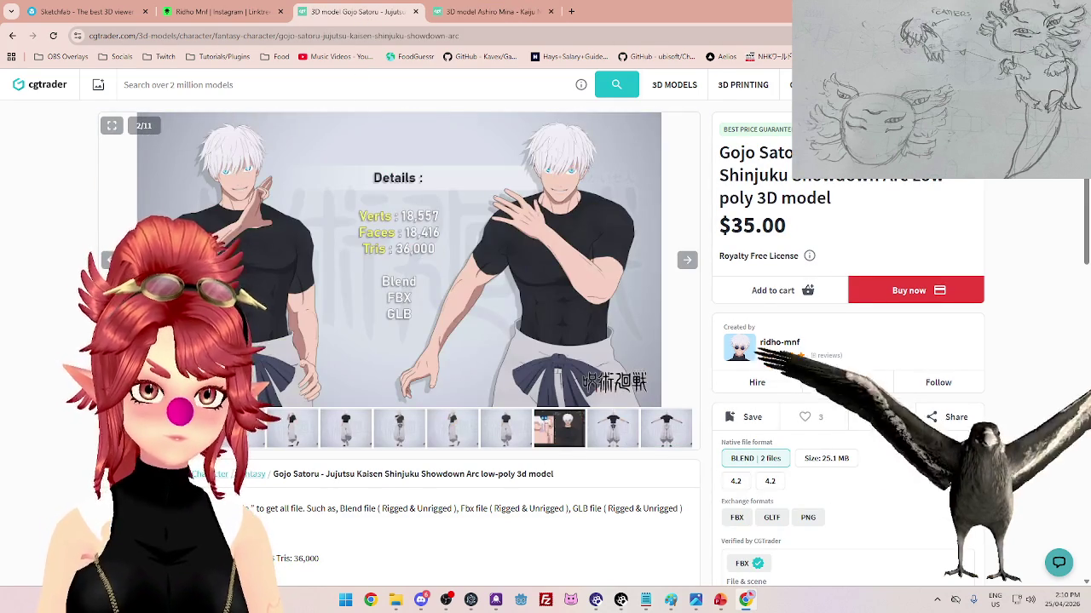
{"action": "left_click", "coordinate": [352, 433]}
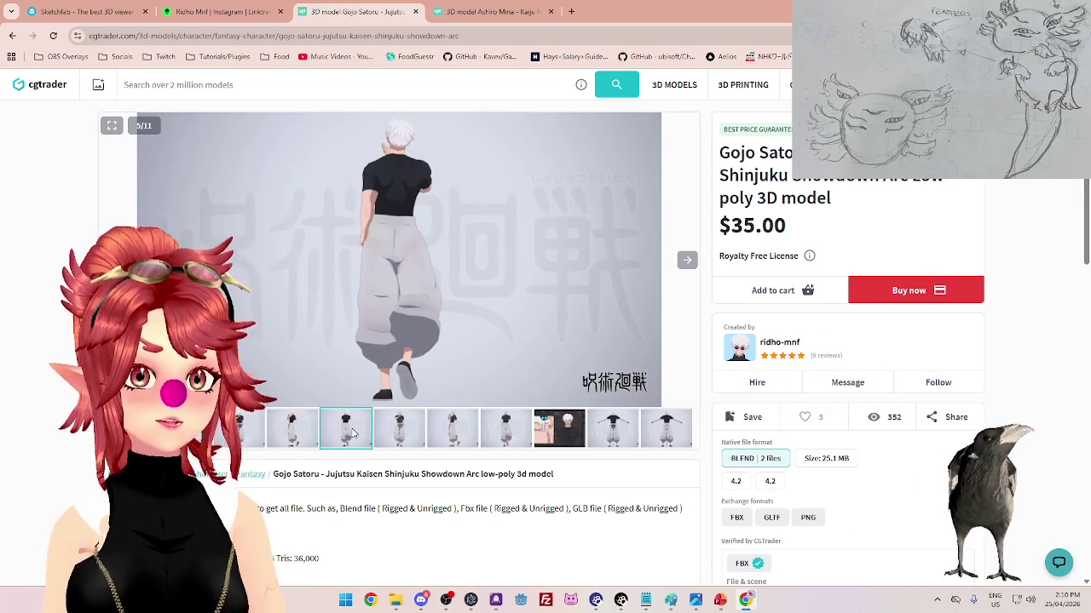
{"action": "left_click", "coordinate": [12, 36]}
{"action": "scroll", "coordinate": [549, 406], "scroll_direction": "down", "scroll_amount": 2}
{"action": "scroll", "coordinate": [548, 406], "scroll_direction": "down", "scroll_amount": 3}
{"action": "scroll", "coordinate": [549, 405], "scroll_direction": "down", "scroll_amount": 1}
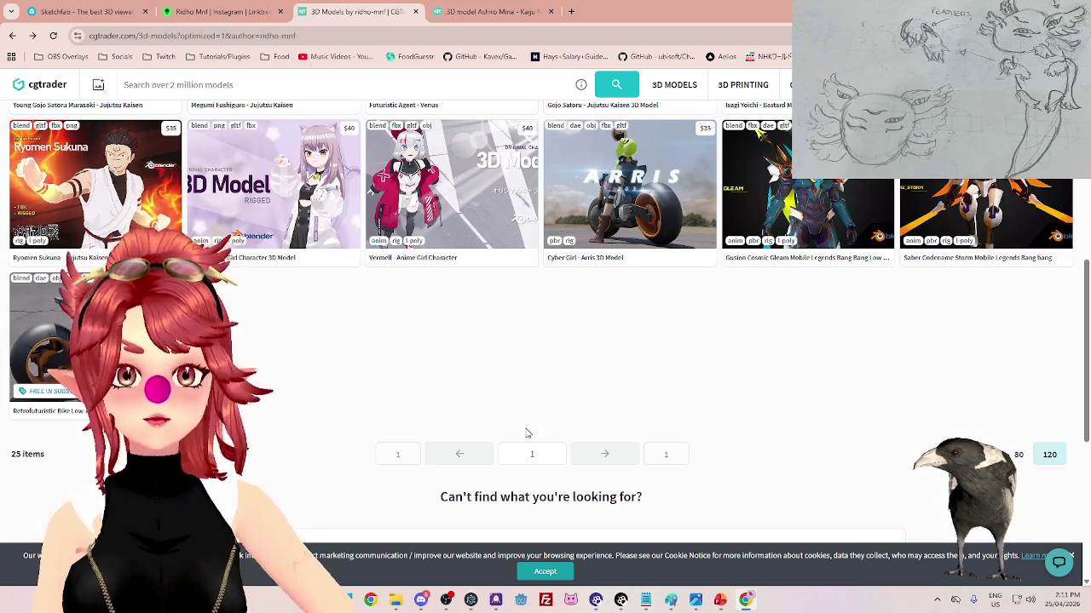
- Scroll back to the top of the designer's model list and close that tab
{"action": "scroll", "coordinate": [527, 433], "scroll_direction": "up", "scroll_amount": 1}
{"action": "scroll", "coordinate": [521, 443], "scroll_direction": "up", "scroll_amount": 2}
{"action": "scroll", "coordinate": [519, 447], "scroll_direction": "up", "scroll_amount": 2}
{"action": "scroll", "coordinate": [518, 454], "scroll_direction": "up", "scroll_amount": 2}
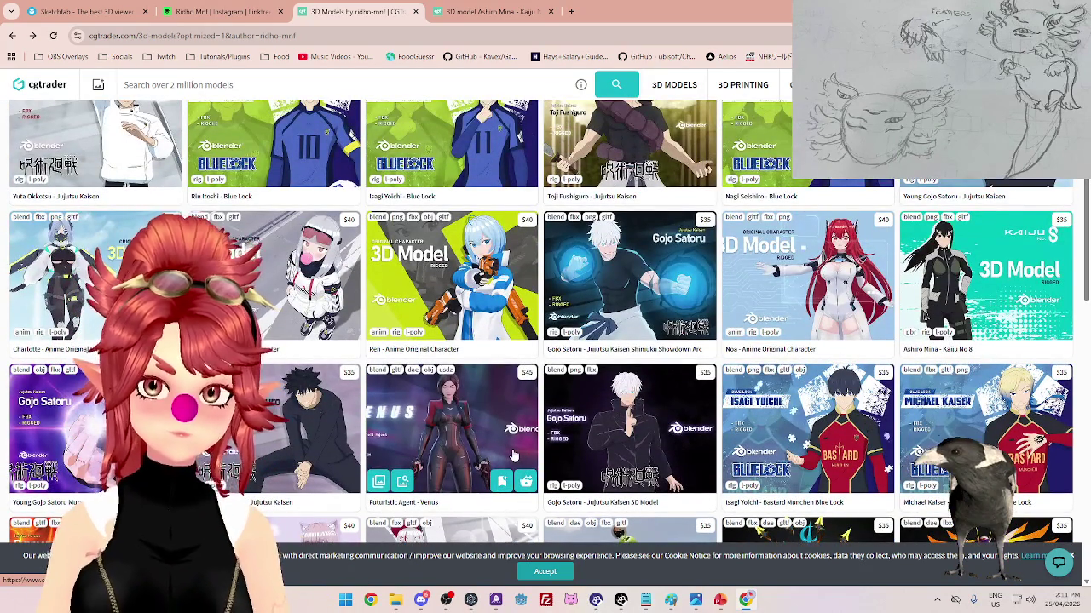
{"action": "scroll", "coordinate": [513, 456], "scroll_direction": "up", "scroll_amount": 2}
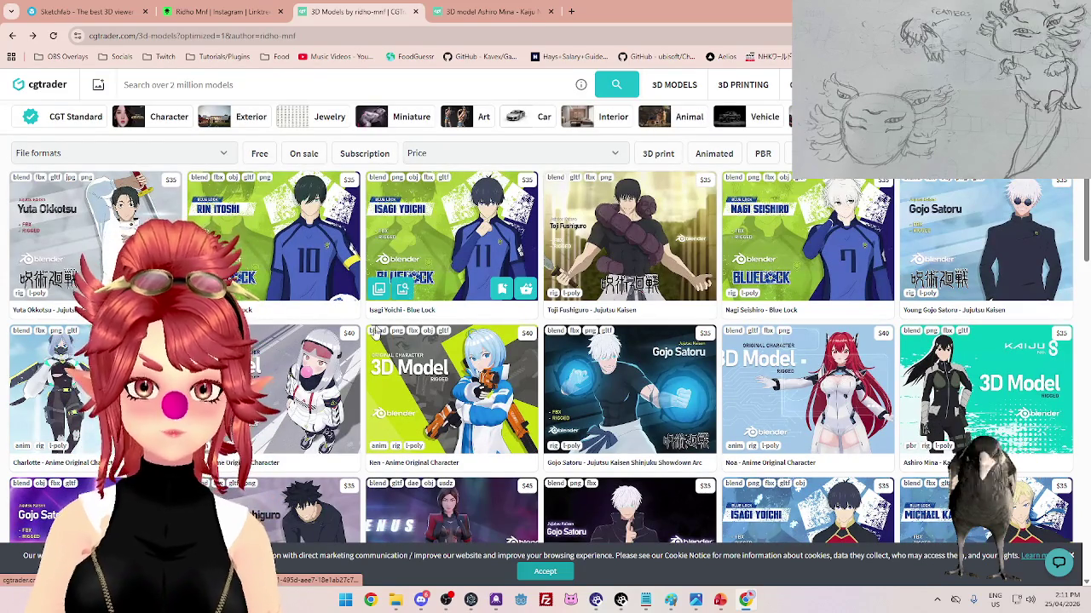
{"action": "left_click", "coordinate": [416, 13]}
- Close the Ashiro Mina and Linktree tabs and exit the Sketchfab model viewer
{"action": "left_click", "coordinate": [416, 14]}
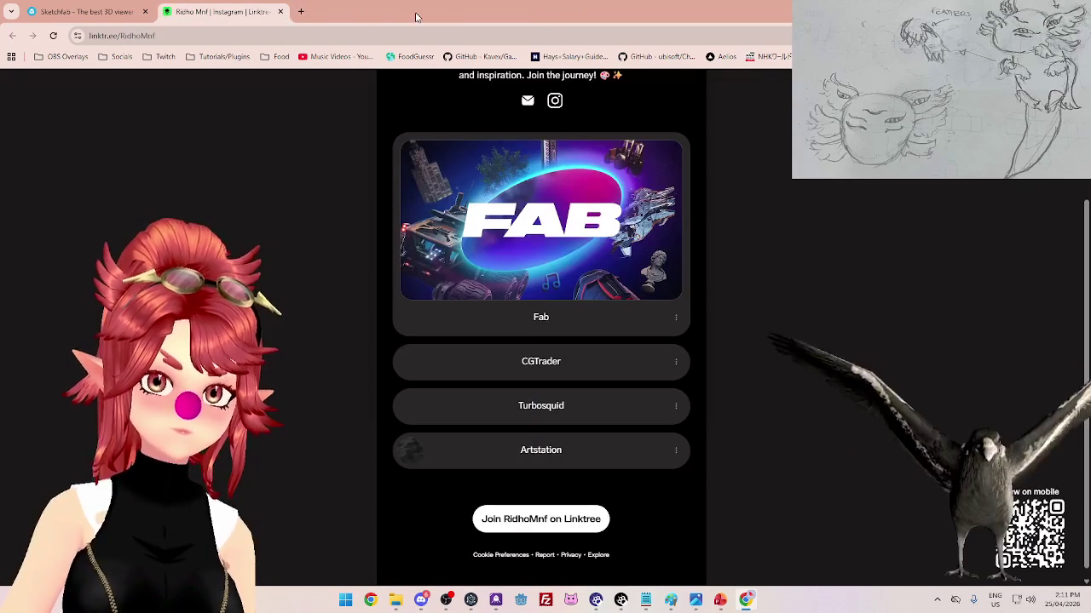
{"action": "left_click", "coordinate": [282, 13]}
{"action": "scroll", "coordinate": [752, 321], "scroll_direction": "up", "scroll_amount": 4}
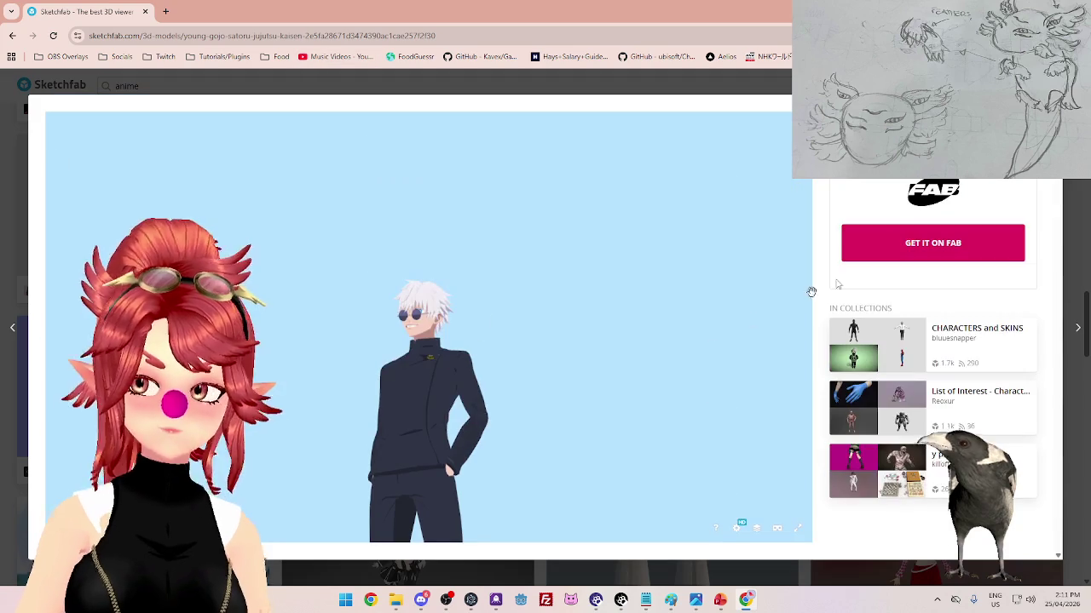
{"action": "key", "text": "Escape"}
- Scroll the anime results down to Anime style building, Medieval House Anime Based and Anime toon Fir Trees
{"action": "scroll", "coordinate": [568, 399], "scroll_direction": "down", "scroll_amount": 3}
{"action": "scroll", "coordinate": [568, 399], "scroll_direction": "down", "scroll_amount": 1}
{"action": "scroll", "coordinate": [568, 399], "scroll_direction": "down", "scroll_amount": 3}
{"action": "scroll", "coordinate": [554, 390], "scroll_direction": "down", "scroll_amount": 2}
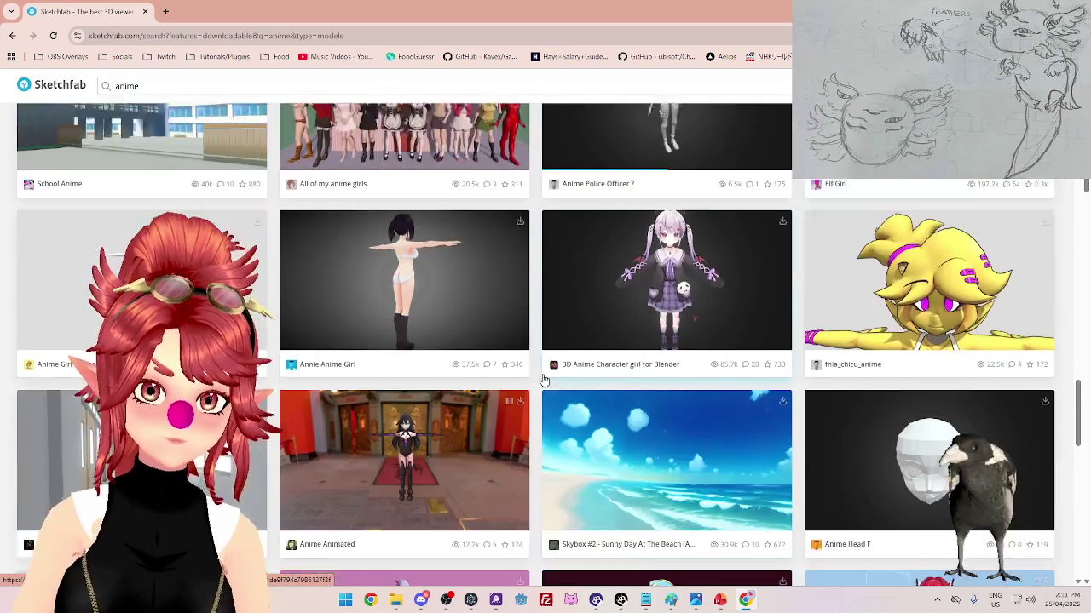
{"action": "scroll", "coordinate": [543, 380], "scroll_direction": "down", "scroll_amount": 4}
{"action": "scroll", "coordinate": [543, 380], "scroll_direction": "down", "scroll_amount": 1}
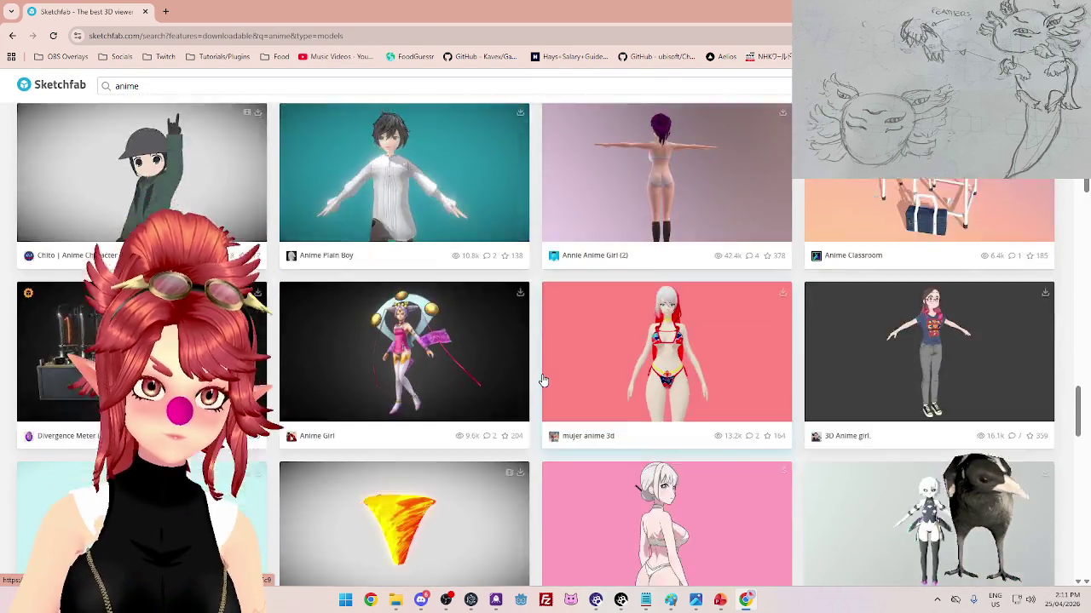
{"action": "scroll", "coordinate": [543, 380], "scroll_direction": "down", "scroll_amount": 2}
{"action": "scroll", "coordinate": [543, 380], "scroll_direction": "down", "scroll_amount": 3}
{"action": "scroll", "coordinate": [543, 380], "scroll_direction": "down", "scroll_amount": 2}
{"action": "scroll", "coordinate": [543, 380], "scroll_direction": "down", "scroll_amount": 2}
{"action": "scroll", "coordinate": [541, 367], "scroll_direction": "down", "scroll_amount": 3}
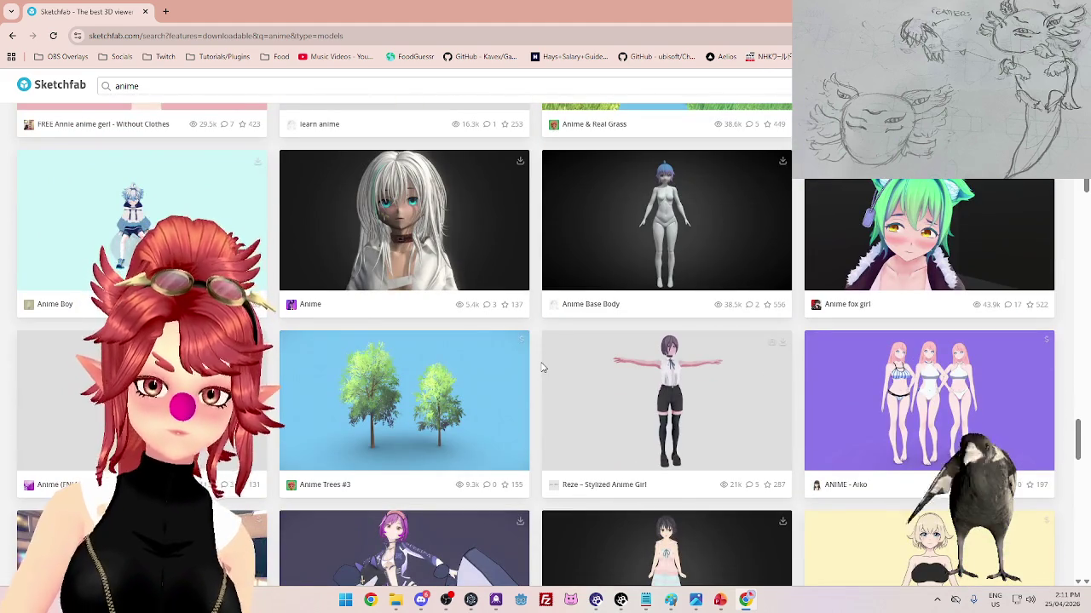
{"action": "scroll", "coordinate": [542, 367], "scroll_direction": "down", "scroll_amount": 3}
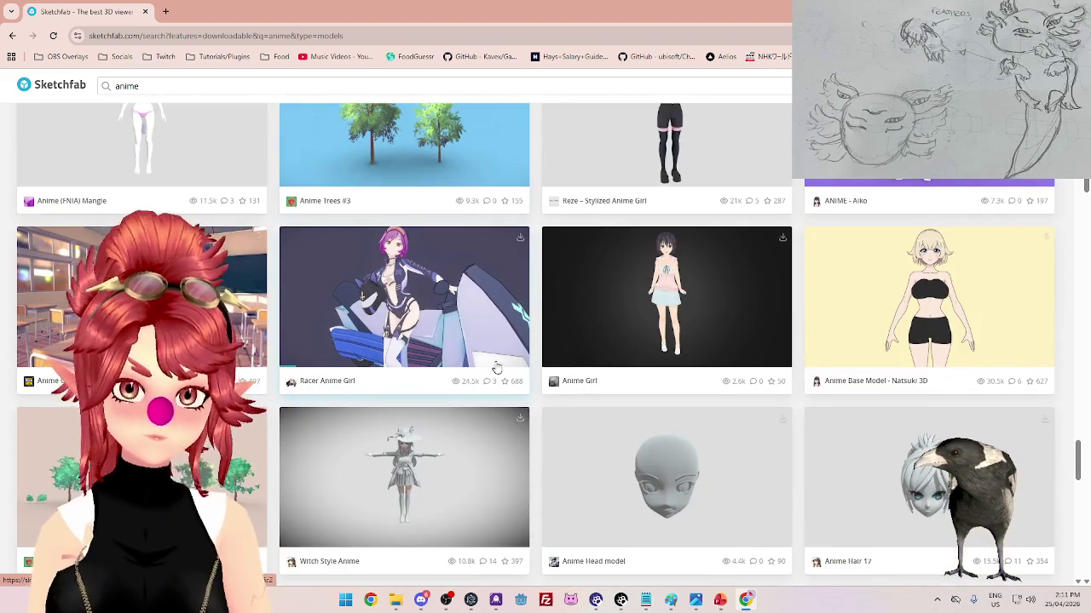
{"action": "scroll", "coordinate": [497, 367], "scroll_direction": "down", "scroll_amount": 3}
{"action": "scroll", "coordinate": [498, 367], "scroll_direction": "down", "scroll_amount": 3}
{"action": "scroll", "coordinate": [497, 362], "scroll_direction": "down", "scroll_amount": 3}
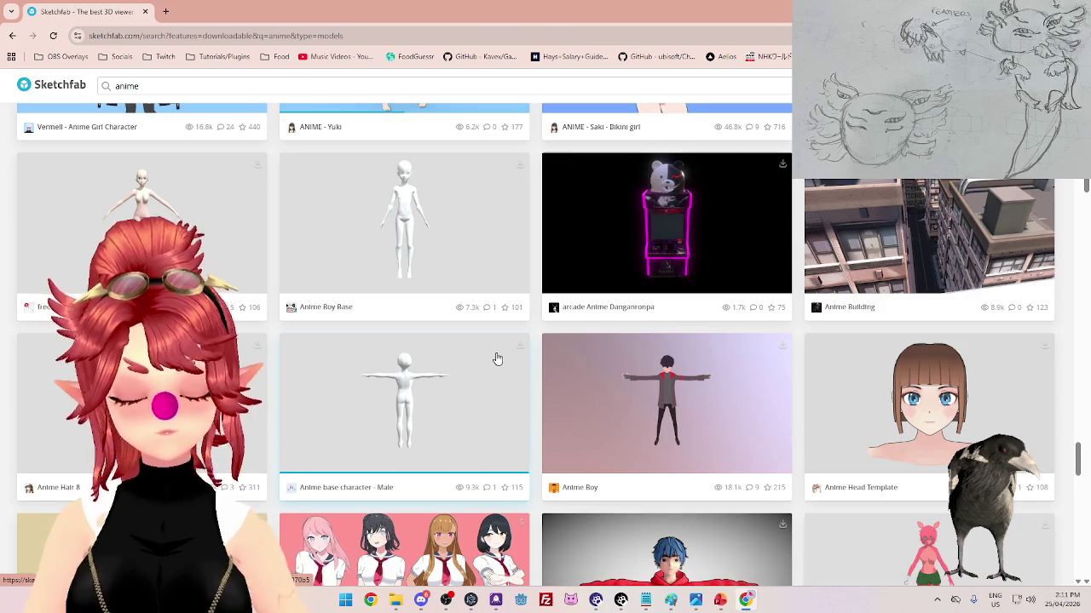
{"action": "scroll", "coordinate": [426, 366], "scroll_direction": "down", "scroll_amount": 3}
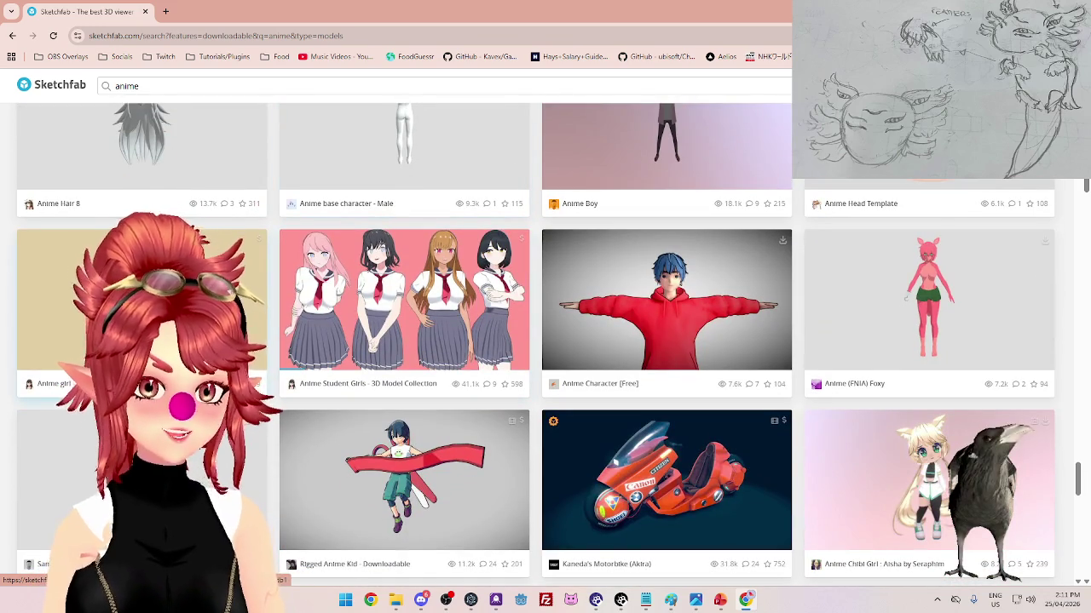
{"action": "scroll", "coordinate": [182, 182], "scroll_direction": "down", "scroll_amount": 3}
{"action": "scroll", "coordinate": [182, 182], "scroll_direction": "down", "scroll_amount": 1}
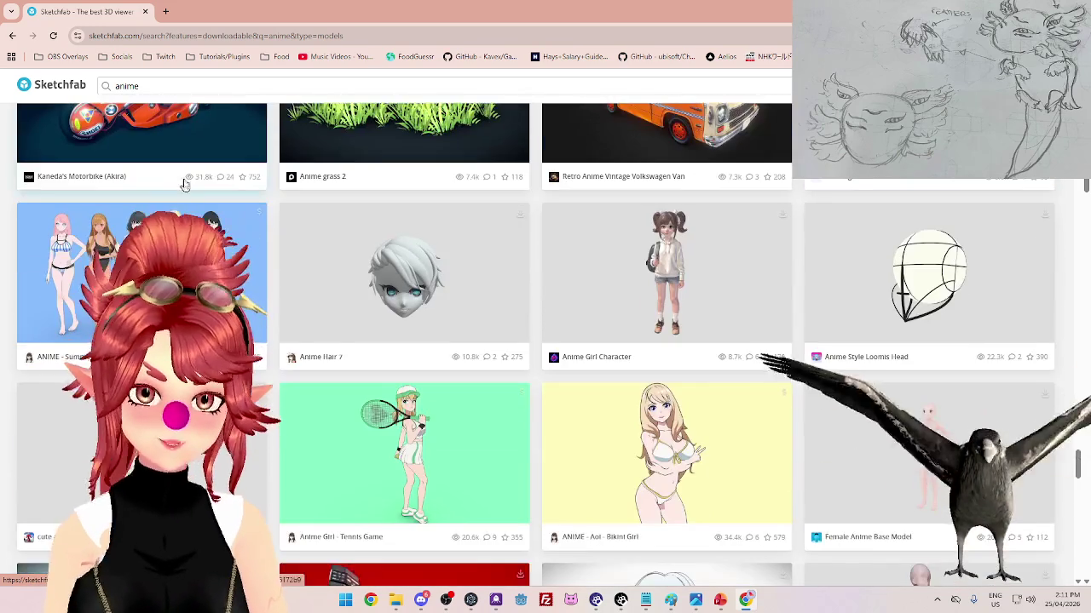
{"action": "scroll", "coordinate": [286, 203], "scroll_direction": "up", "scroll_amount": 1}
{"action": "scroll", "coordinate": [333, 255], "scroll_direction": "down", "scroll_amount": 1}
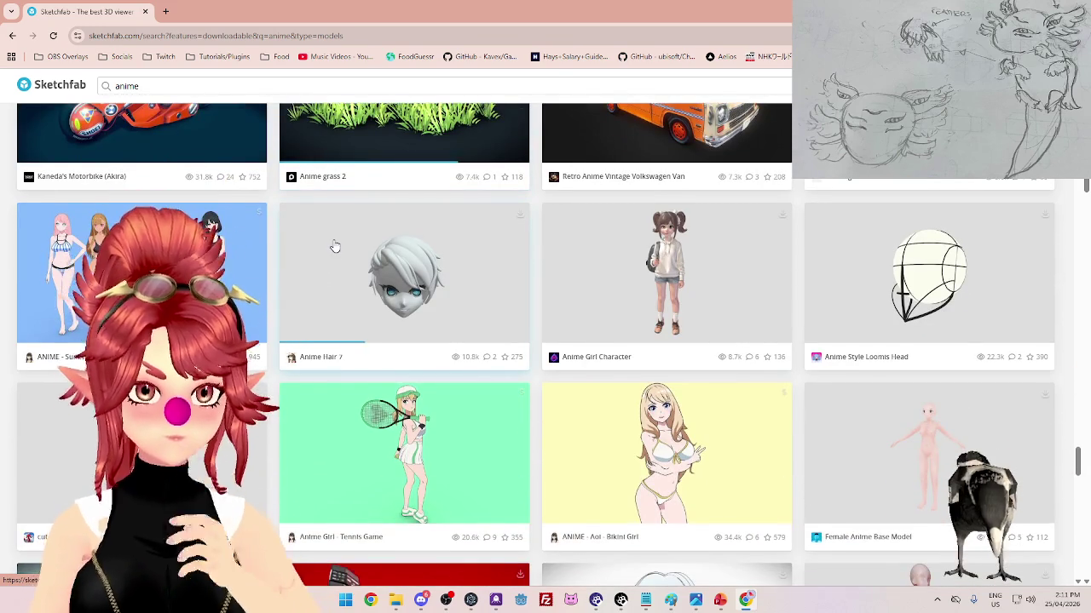
{"action": "scroll", "coordinate": [335, 247], "scroll_direction": "down", "scroll_amount": 3}
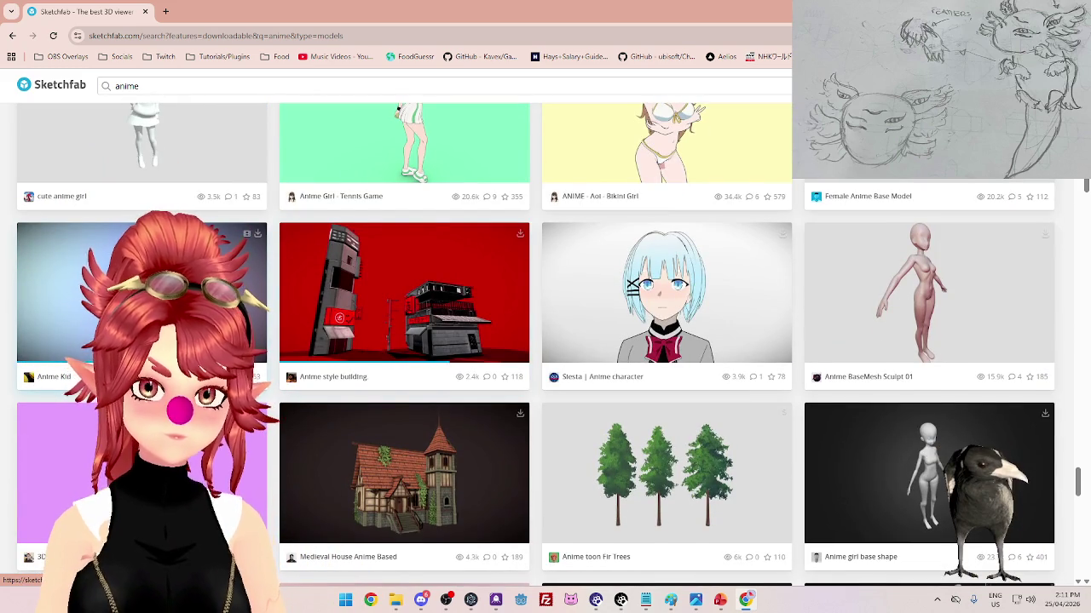
{"action": "scroll", "coordinate": [342, 286], "scroll_direction": "down", "scroll_amount": 1}
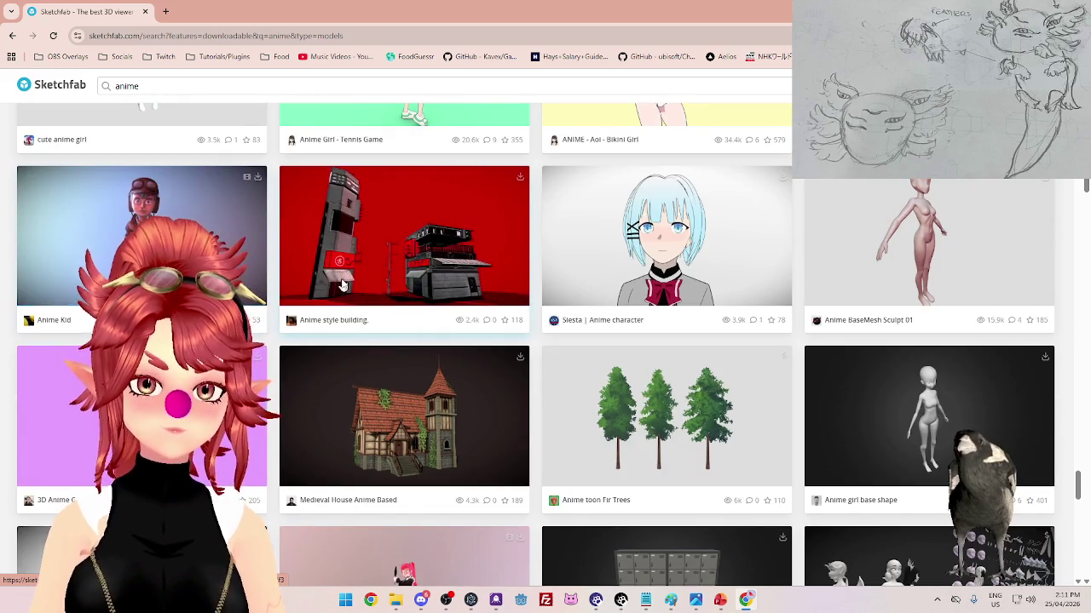
- Open Anime style building, orbit it to view its awning and front-left side, then close it
{"action": "left_click", "coordinate": [343, 284]}
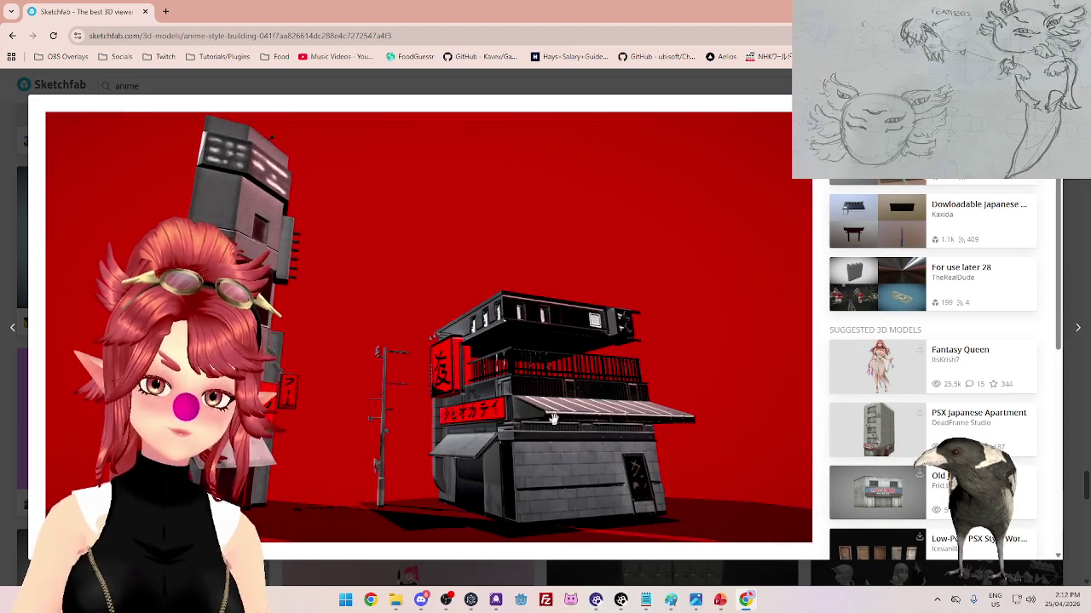
{"action": "mouse_move", "coordinate": [510, 431]}
{"action": "left_mouse_down"}
{"action": "mouse_move", "coordinate": [540, 416]}
{"action": "mouse_move", "coordinate": [482, 442]}
{"action": "mouse_move", "coordinate": [517, 449]}
{"action": "left_mouse_up"}
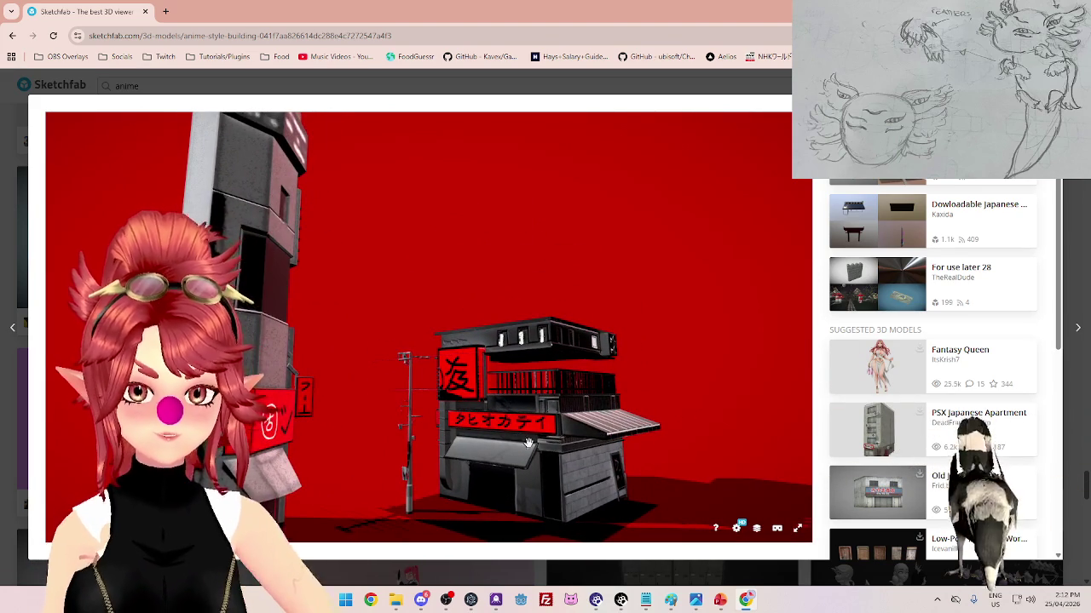
{"action": "left_click_drag", "start_coordinate": [533, 454], "coordinate": [470, 378]}
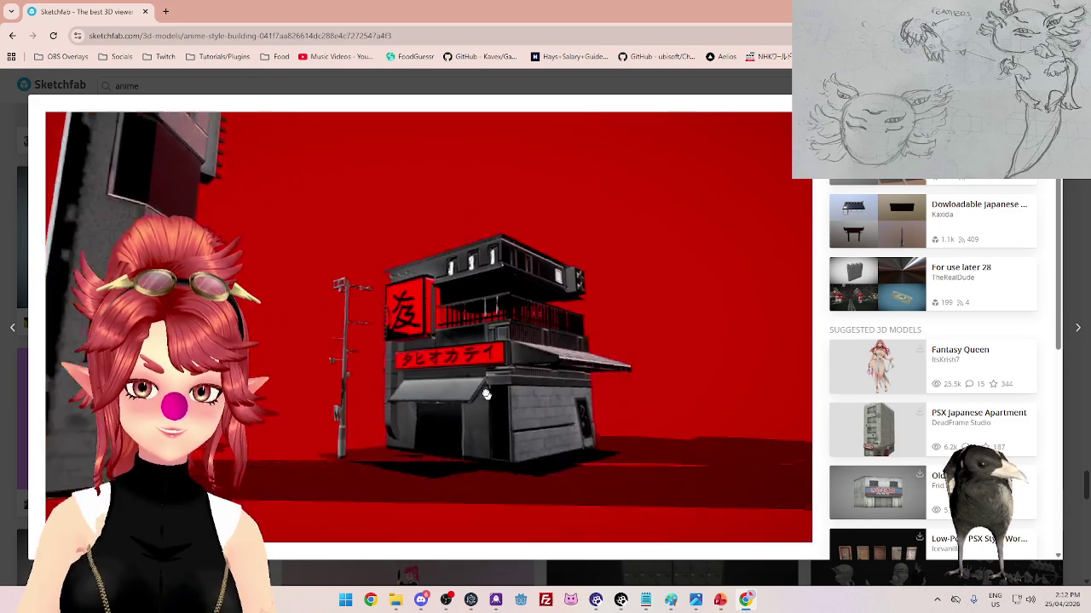
{"action": "mouse_move", "coordinate": [470, 378]}
{"action": "left_mouse_down"}
{"action": "mouse_move", "coordinate": [391, 371]}
{"action": "mouse_move", "coordinate": [460, 365]}
{"action": "left_mouse_up"}
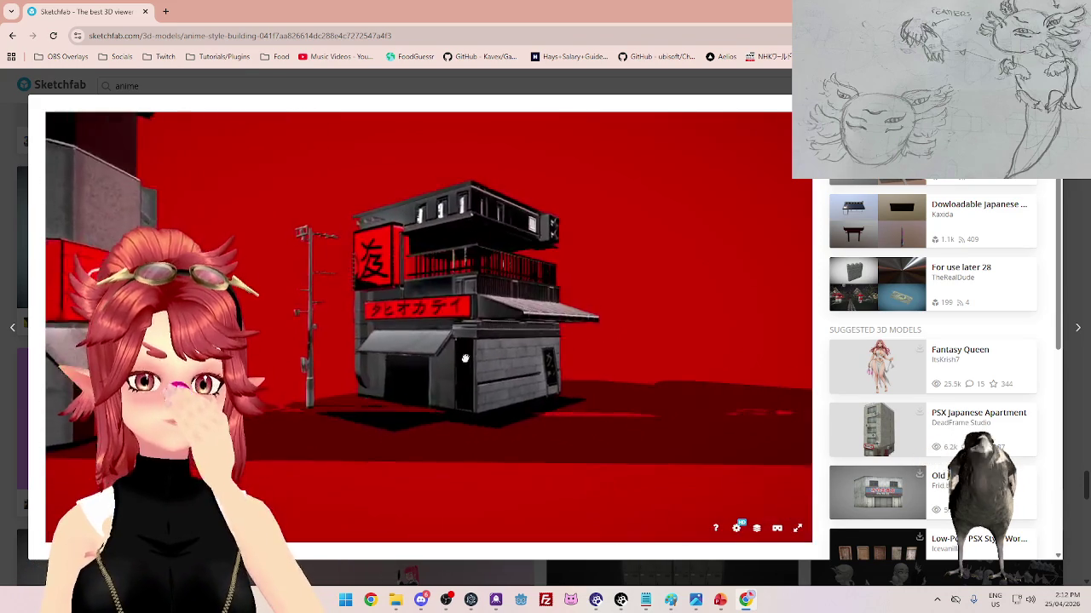
{"action": "mouse_move", "coordinate": [513, 391]}
{"action": "left_mouse_down"}
{"action": "mouse_move", "coordinate": [414, 363]}
{"action": "mouse_move", "coordinate": [191, 216]}
{"action": "left_mouse_up"}
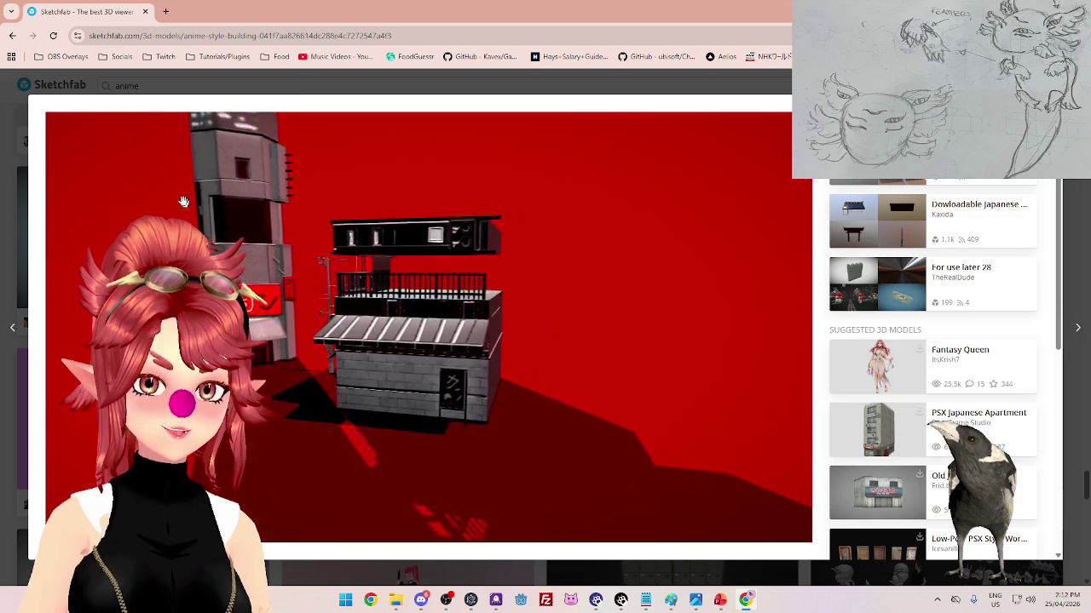
{"action": "mouse_move", "coordinate": [330, 386]}
{"action": "left_mouse_down"}
{"action": "mouse_move", "coordinate": [278, 377]}
{"action": "mouse_move", "coordinate": [460, 433]}
{"action": "mouse_move", "coordinate": [499, 431]}
{"action": "mouse_move", "coordinate": [529, 392]}
{"action": "mouse_move", "coordinate": [564, 418]}
{"action": "mouse_move", "coordinate": [596, 409]}
{"action": "mouse_move", "coordinate": [617, 347]}
{"action": "mouse_move", "coordinate": [531, 397]}
{"action": "mouse_move", "coordinate": [366, 441]}
{"action": "mouse_move", "coordinate": [316, 341]}
{"action": "mouse_move", "coordinate": [270, 293]}
{"action": "mouse_move", "coordinate": [298, 241]}
{"action": "mouse_move", "coordinate": [409, 368]}
{"action": "mouse_move", "coordinate": [499, 378]}
{"action": "mouse_move", "coordinate": [486, 352]}
{"action": "mouse_move", "coordinate": [736, 275]}
{"action": "mouse_move", "coordinate": [742, 523]}
{"action": "left_mouse_up"}
{"action": "key", "text": "Escape"}
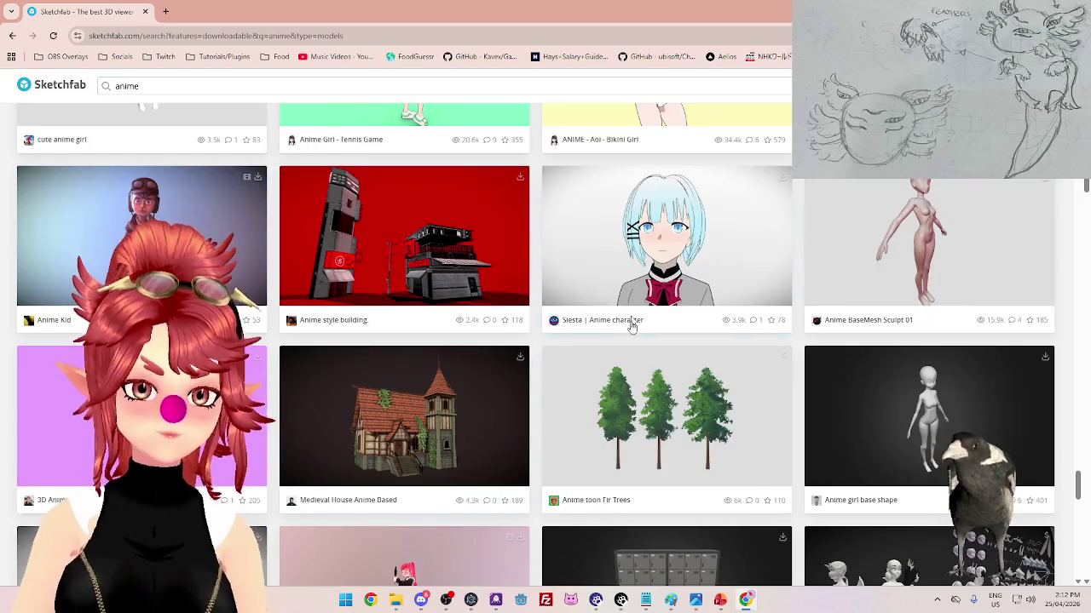
{"action": "scroll", "coordinate": [630, 345], "scroll_direction": "down", "scroll_amount": 2}
{"action": "scroll", "coordinate": [635, 338], "scroll_direction": "down", "scroll_amount": 3}
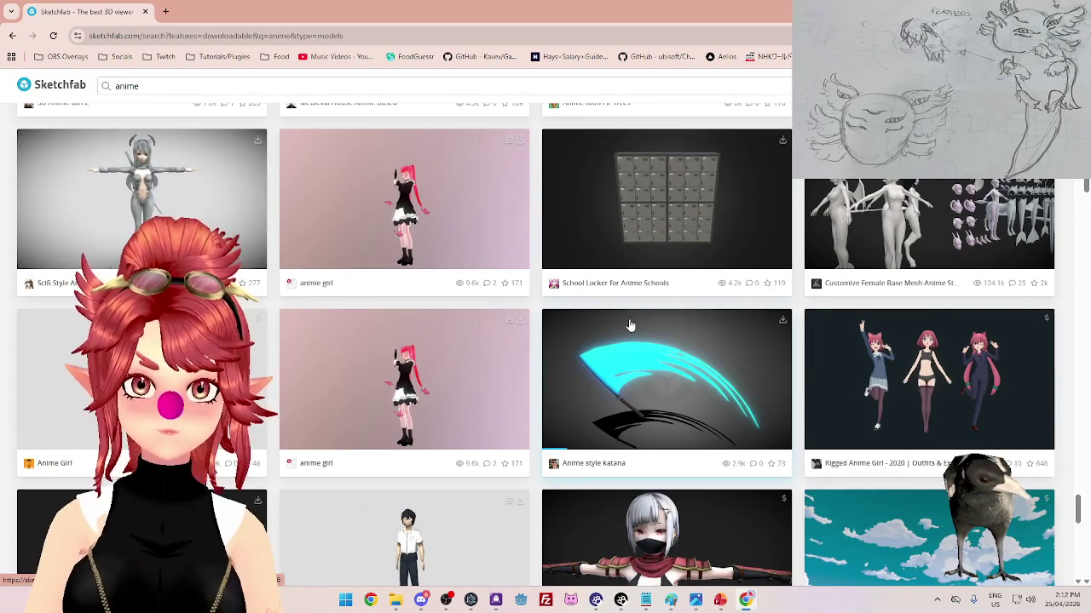
{"action": "scroll", "coordinate": [626, 311], "scroll_direction": "down", "scroll_amount": 2}
{"action": "scroll", "coordinate": [626, 307], "scroll_direction": "up", "scroll_amount": 2}
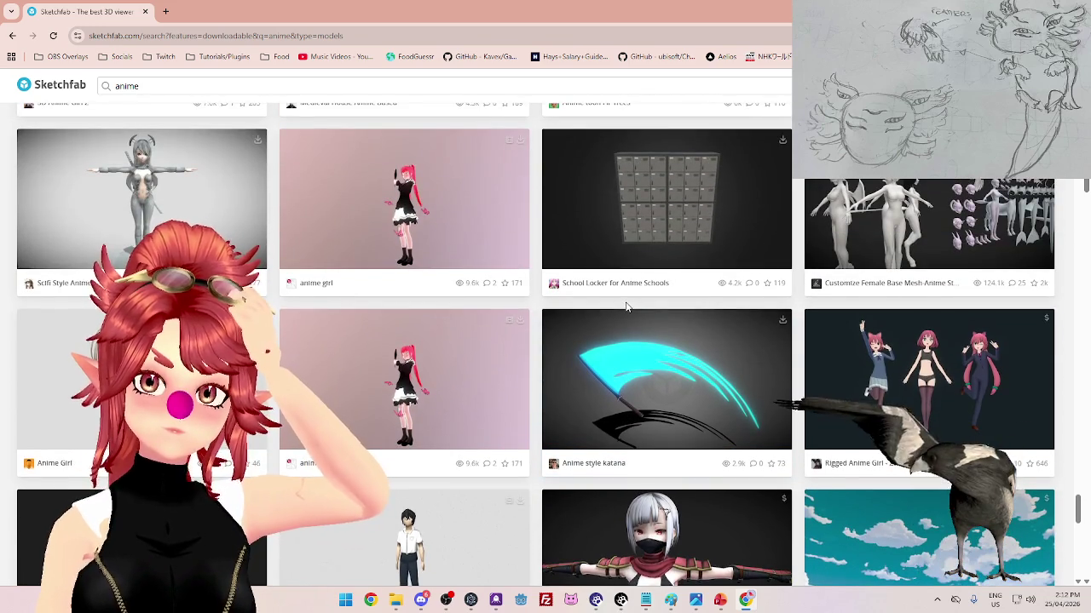
{"action": "scroll", "coordinate": [626, 306], "scroll_direction": "down", "scroll_amount": 2}
{"action": "scroll", "coordinate": [627, 306], "scroll_direction": "down", "scroll_amount": 2}
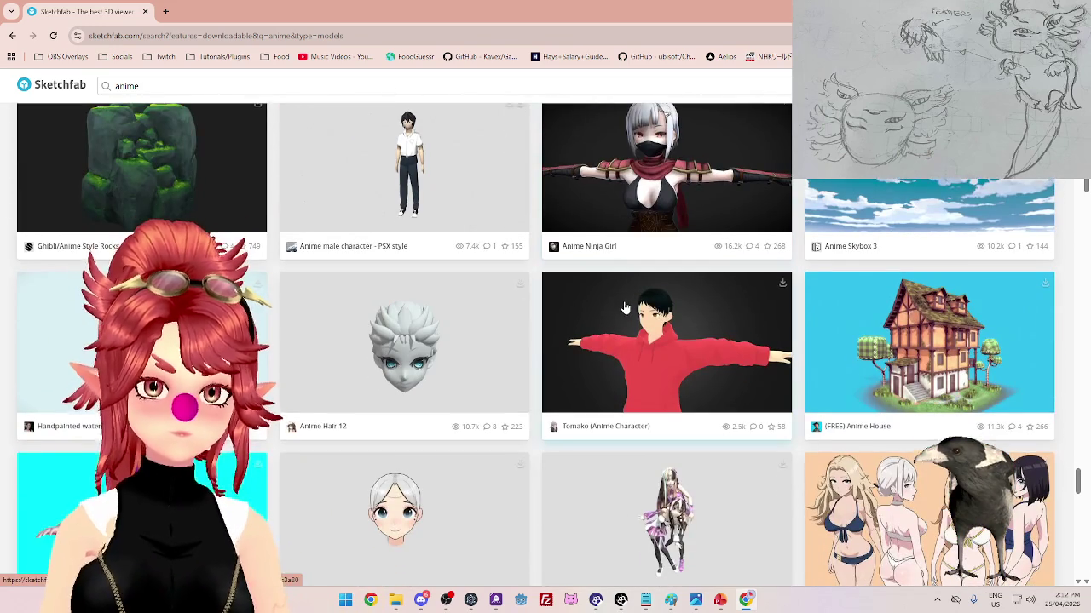
{"action": "scroll", "coordinate": [622, 307], "scroll_direction": "down", "scroll_amount": 2}
{"action": "scroll", "coordinate": [622, 305], "scroll_direction": "down", "scroll_amount": 1}
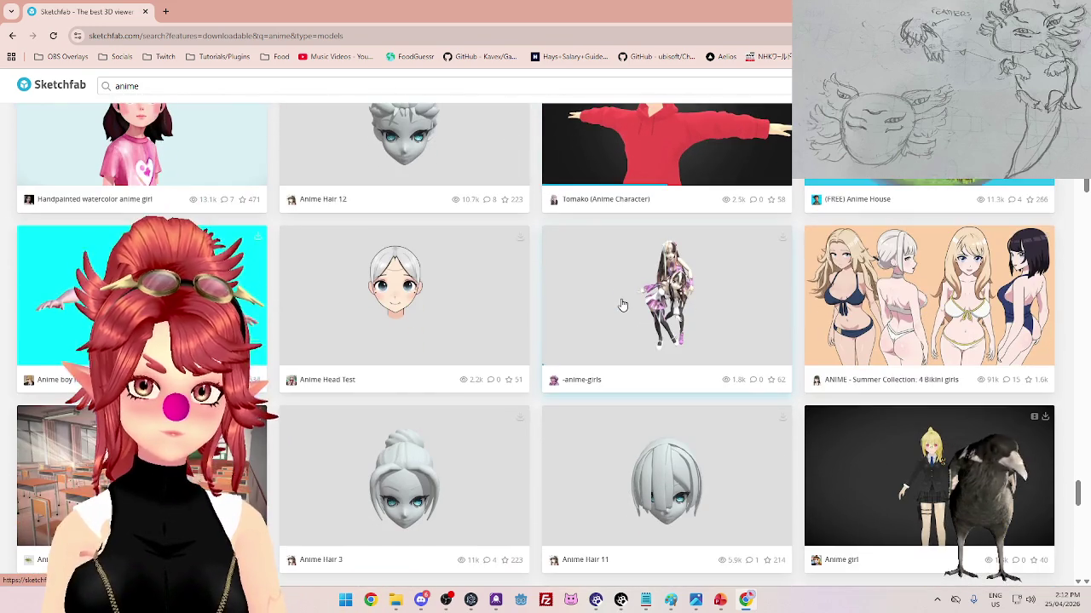
{"action": "scroll", "coordinate": [622, 305], "scroll_direction": "down", "scroll_amount": 3}
{"action": "scroll", "coordinate": [622, 300], "scroll_direction": "up", "scroll_amount": 5}
{"action": "scroll", "coordinate": [625, 297], "scroll_direction": "down", "scroll_amount": 10}
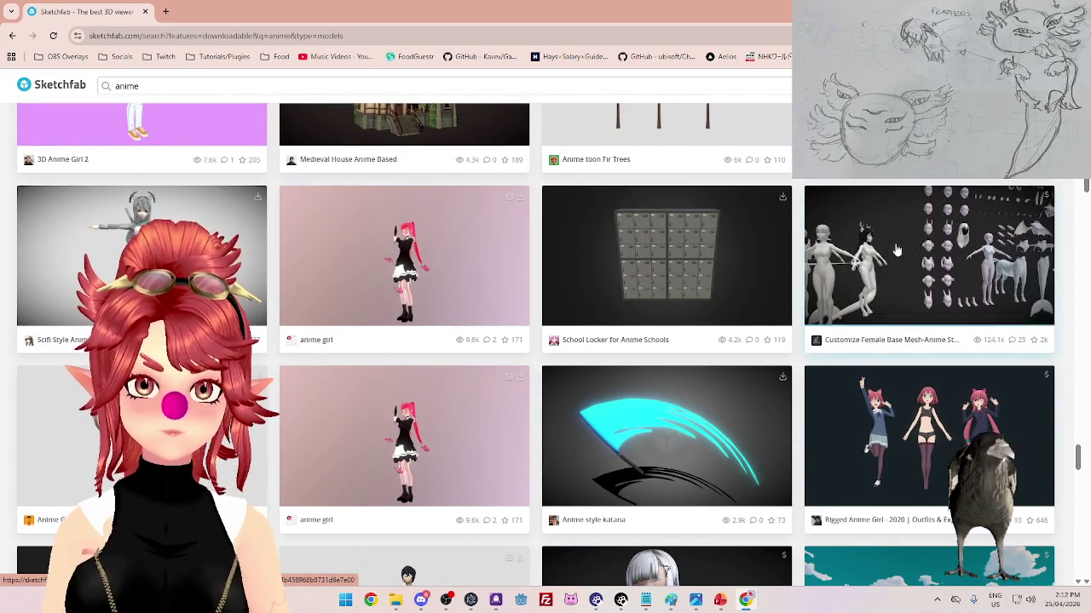
{"action": "left_click", "coordinate": [891, 346]}
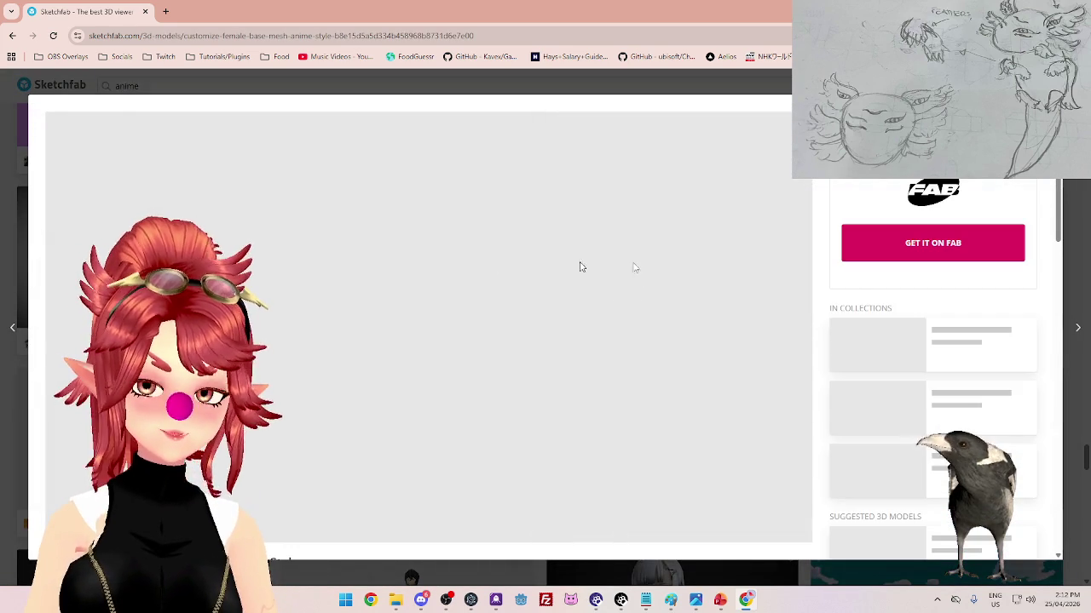
- Scroll through the Customize Female Base Mesh-Anime Style model's description
{"action": "scroll", "coordinate": [821, 315], "scroll_direction": "down", "scroll_amount": 5}
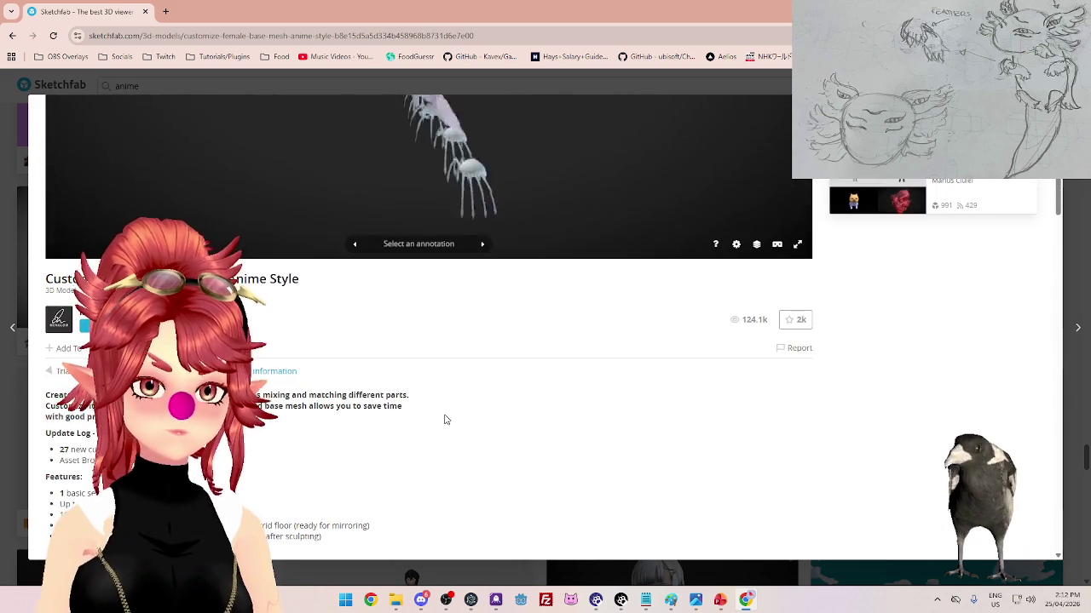
{"action": "scroll", "coordinate": [443, 419], "scroll_direction": "up", "scroll_amount": 2}
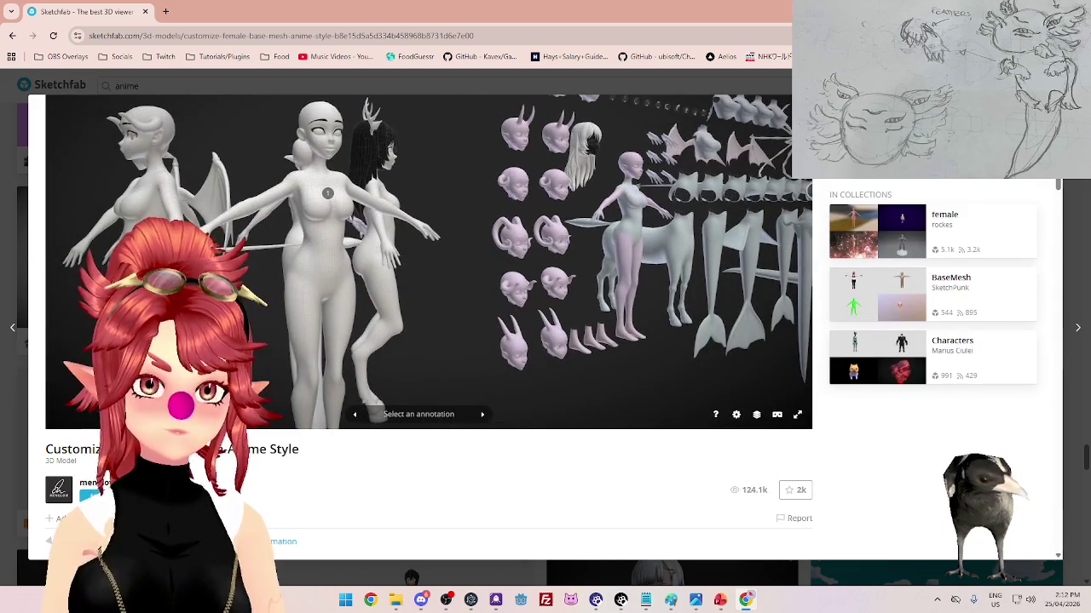
{"action": "scroll", "coordinate": [428, 468], "scroll_direction": "down", "scroll_amount": 3}
{"action": "scroll", "coordinate": [346, 409], "scroll_direction": "down", "scroll_amount": 2}
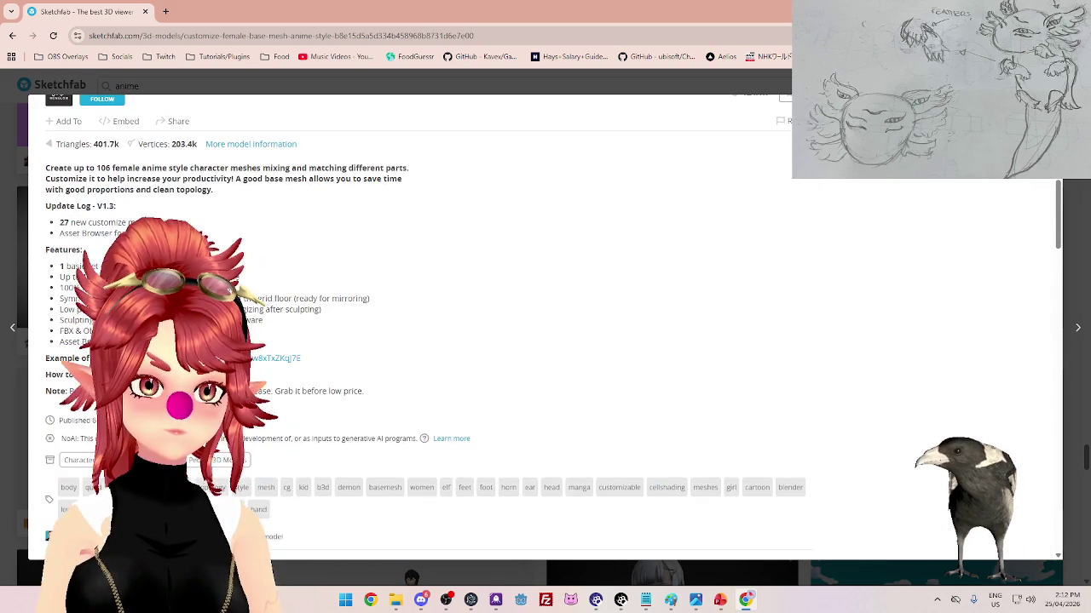
{"action": "scroll", "coordinate": [423, 435], "scroll_direction": "up", "scroll_amount": 1}
{"action": "scroll", "coordinate": [423, 435], "scroll_direction": "up", "scroll_amount": 1}
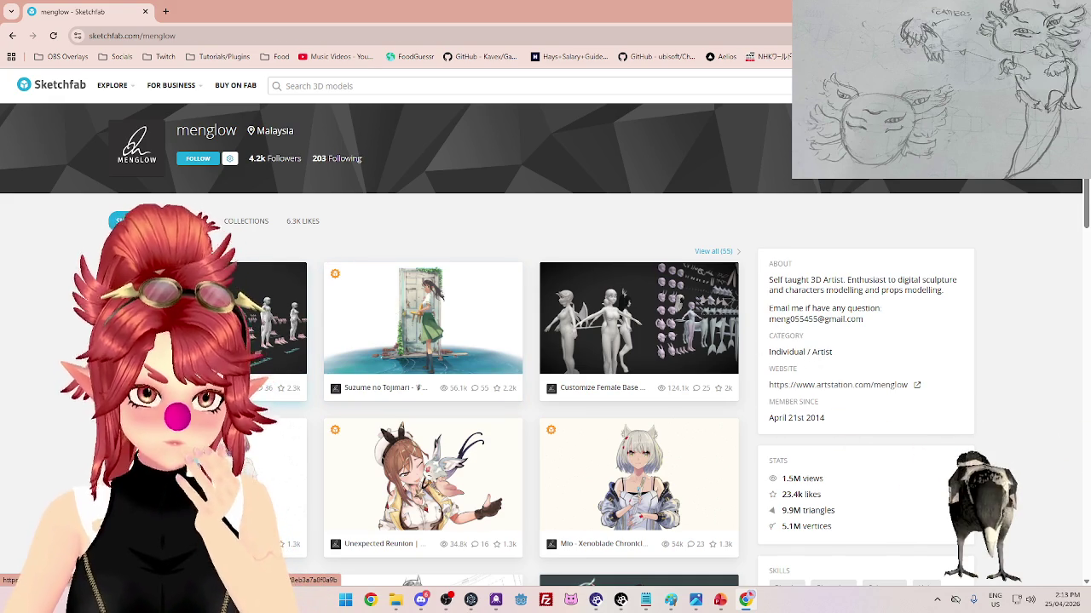
- Open the base-mesh character starter kit, the first model on the creator's profile
{"action": "left_click", "coordinate": [255, 332]}
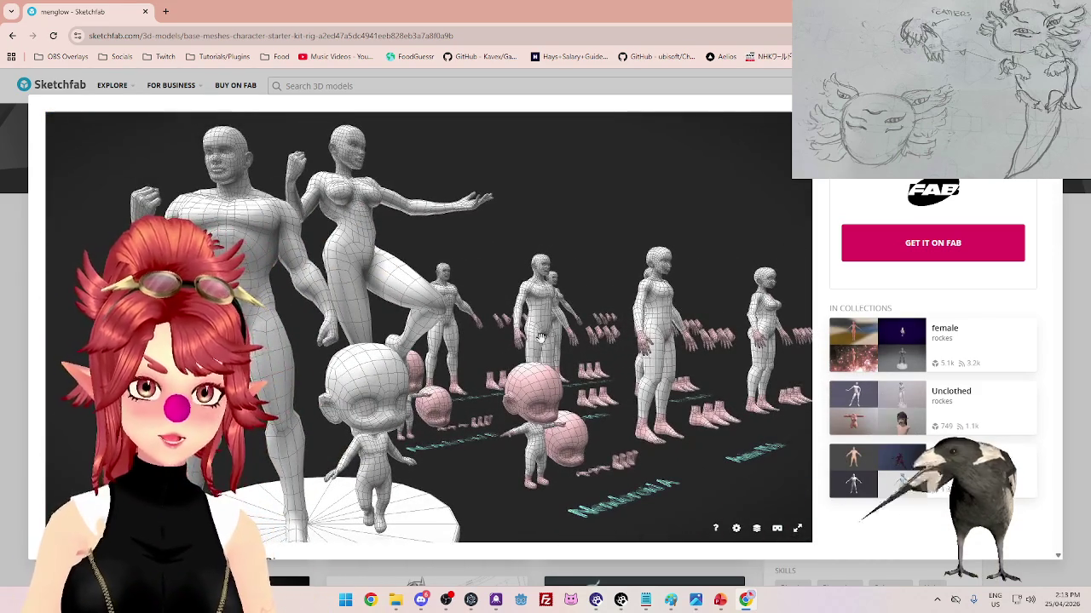
- Orbit and zoom around the male, female and chibi base meshes, then go back to the profile
{"action": "left_click_drag", "start_coordinate": [540, 337], "coordinate": [474, 364]}
{"action": "mouse_move", "coordinate": [542, 355]}
{"action": "left_mouse_down"}
{"action": "mouse_move", "coordinate": [589, 357]}
{"action": "mouse_move", "coordinate": [538, 366]}
{"action": "mouse_move", "coordinate": [569, 348]}
{"action": "left_mouse_up"}
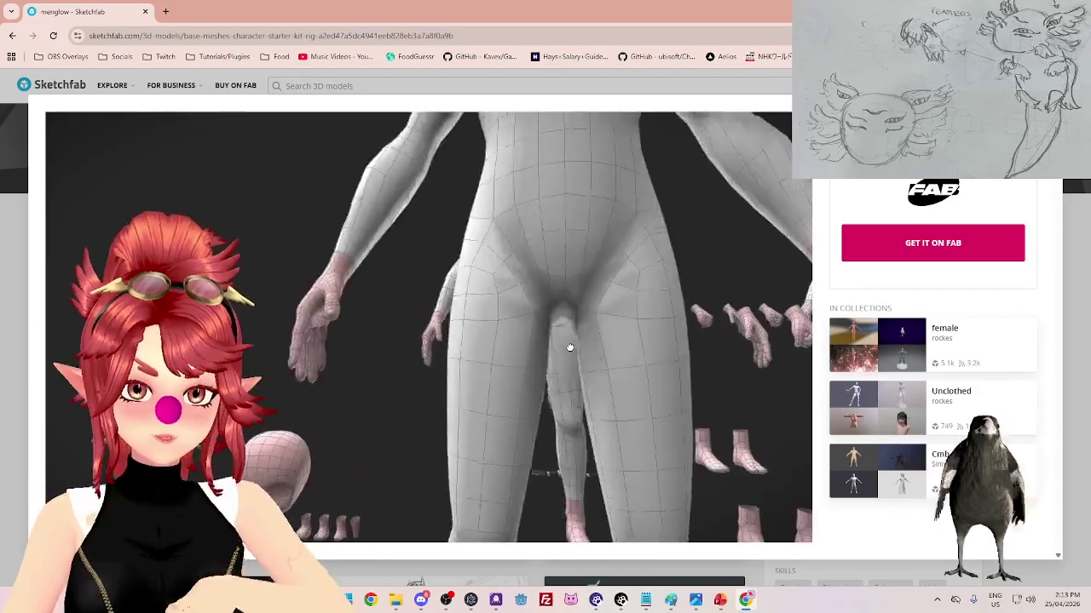
{"action": "scroll", "coordinate": [569, 347], "scroll_direction": "down", "scroll_amount": 5}
{"action": "mouse_move", "coordinate": [550, 327]}
{"action": "left_mouse_down"}
{"action": "mouse_move", "coordinate": [528, 313]}
{"action": "mouse_move", "coordinate": [494, 365]}
{"action": "mouse_move", "coordinate": [438, 144]}
{"action": "left_mouse_up"}
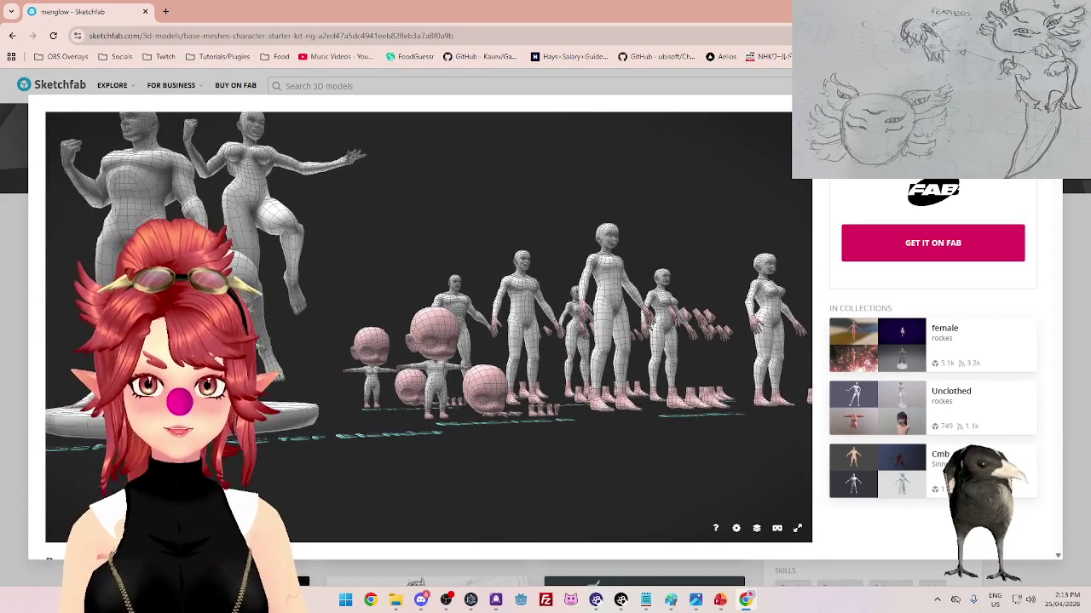
{"action": "key", "text": "alt+Left"}
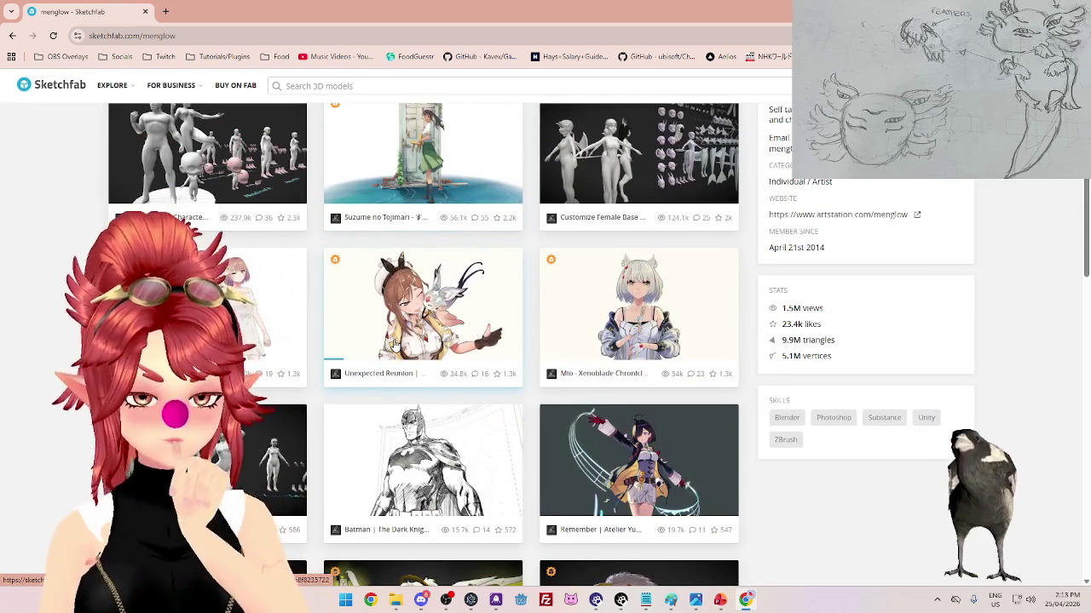
- Scroll through the creator's models, then open a new Chrome tab and its Twitch bookmarks folder
{"action": "scroll", "coordinate": [393, 343], "scroll_direction": "down", "scroll_amount": 2}
{"action": "scroll", "coordinate": [412, 348], "scroll_direction": "down", "scroll_amount": 3}
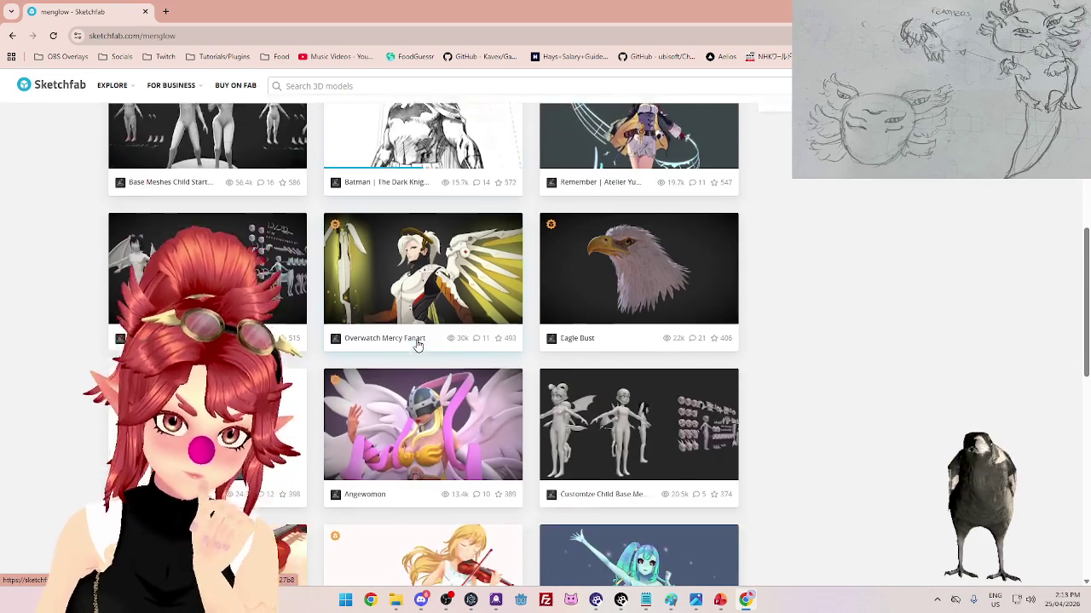
{"action": "scroll", "coordinate": [411, 309], "scroll_direction": "down", "scroll_amount": 3}
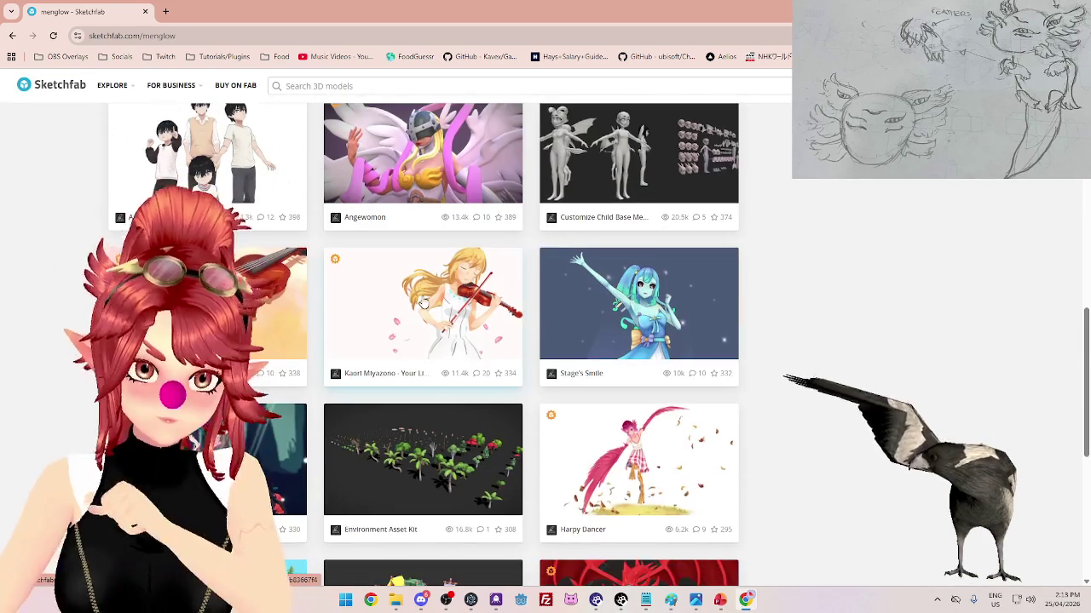
{"action": "scroll", "coordinate": [429, 304], "scroll_direction": "up", "scroll_amount": 1}
{"action": "scroll", "coordinate": [429, 304], "scroll_direction": "down", "scroll_amount": 4}
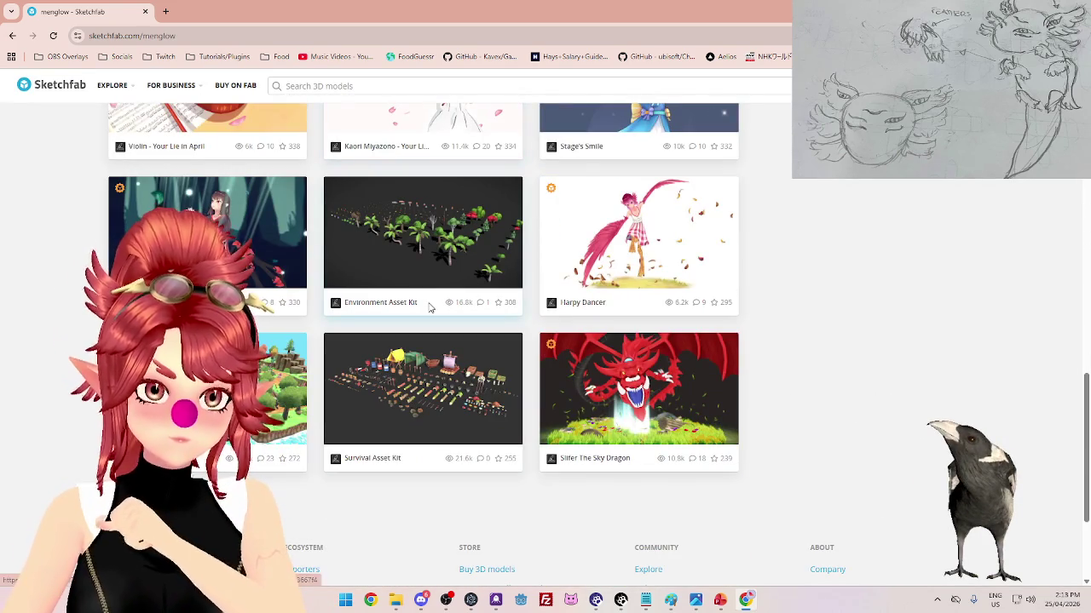
{"action": "scroll", "coordinate": [428, 309], "scroll_direction": "up", "scroll_amount": 5}
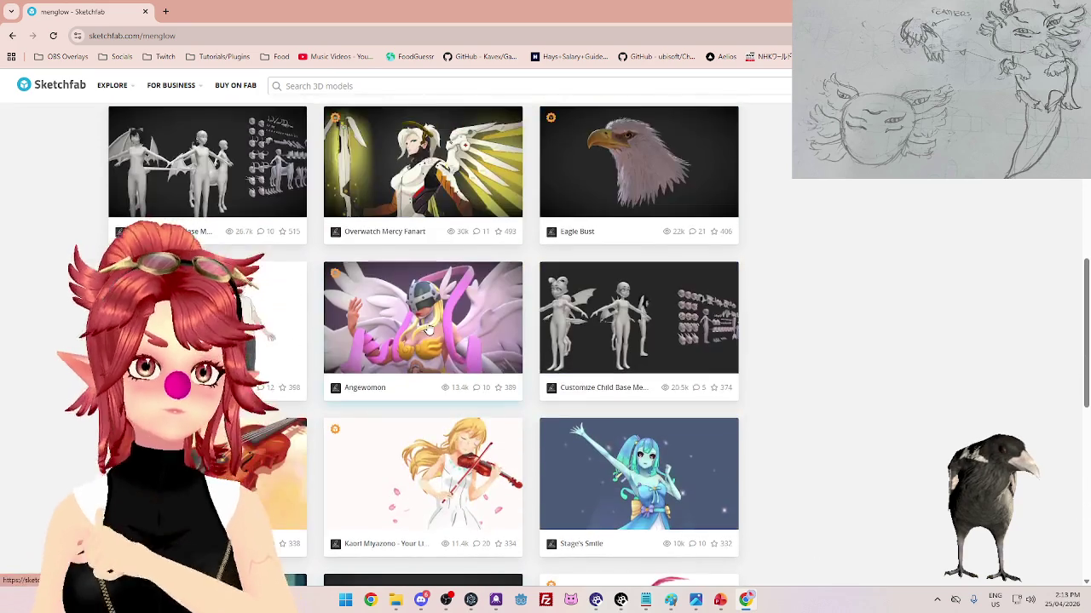
{"action": "scroll", "coordinate": [429, 309], "scroll_direction": "up", "scroll_amount": 3}
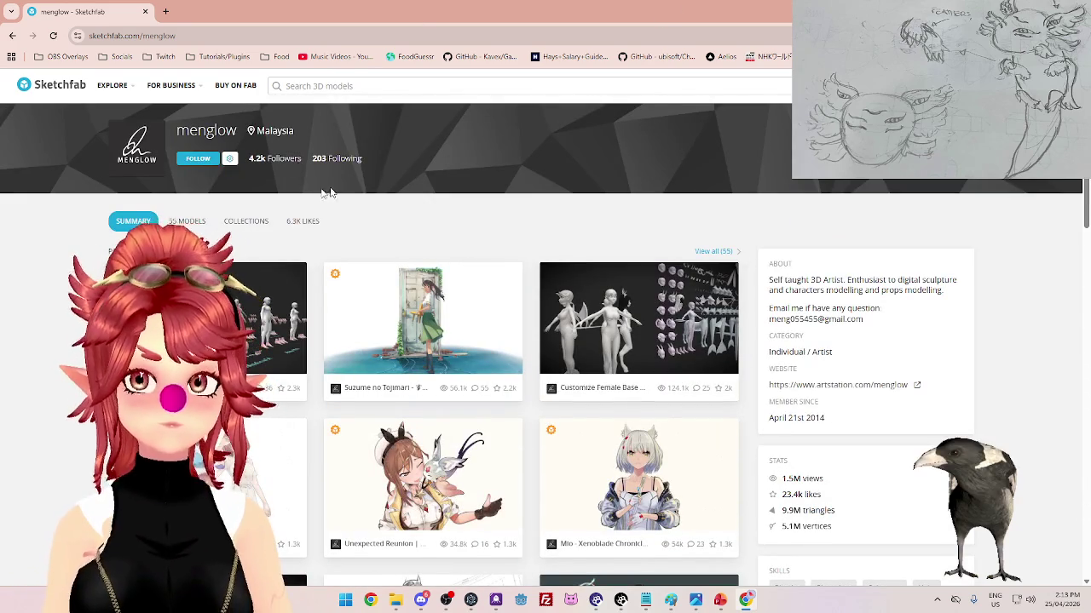
{"action": "key", "text": "ctrl+t"}
{"action": "left_click", "coordinate": [161, 56]}
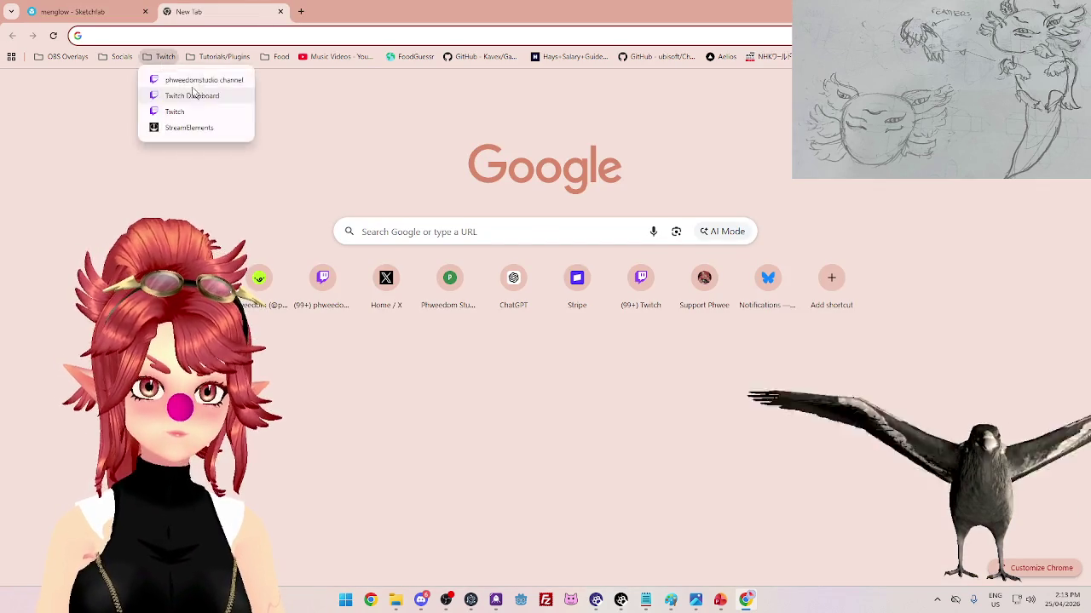
- Open the streamer's own Twitch channel from the Twitch bookmark folder and expand Followed Channels with Show More
{"action": "left_click", "coordinate": [193, 84]}
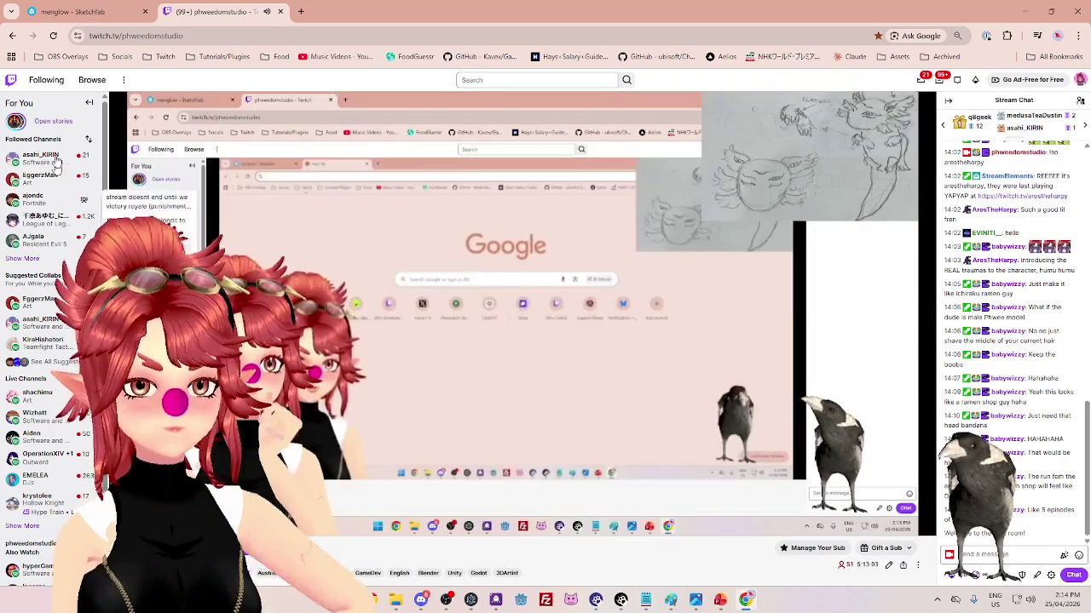
{"action": "left_click", "coordinate": [21, 258]}
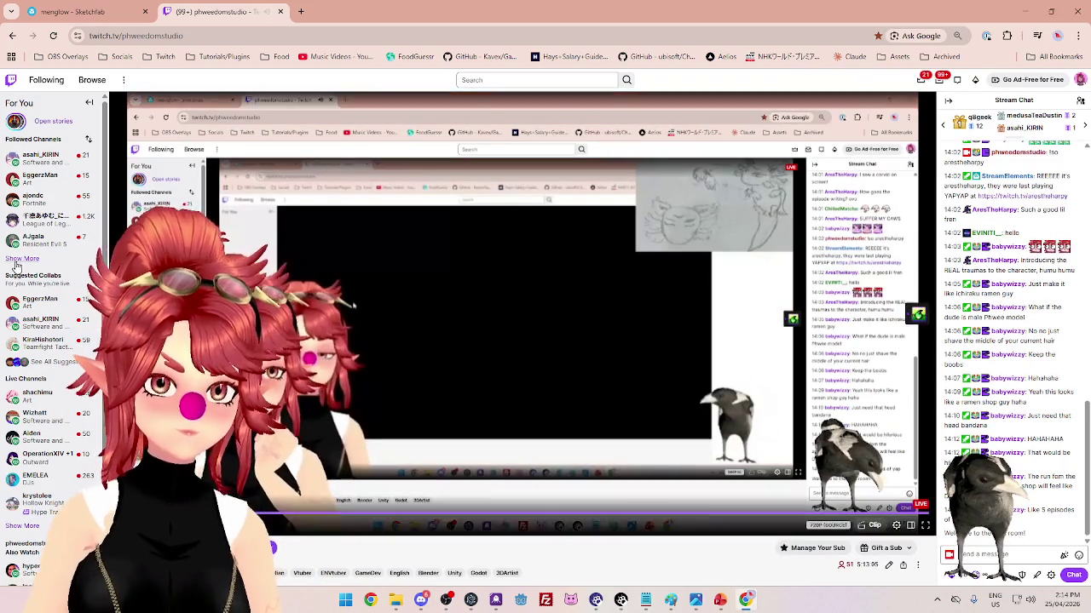